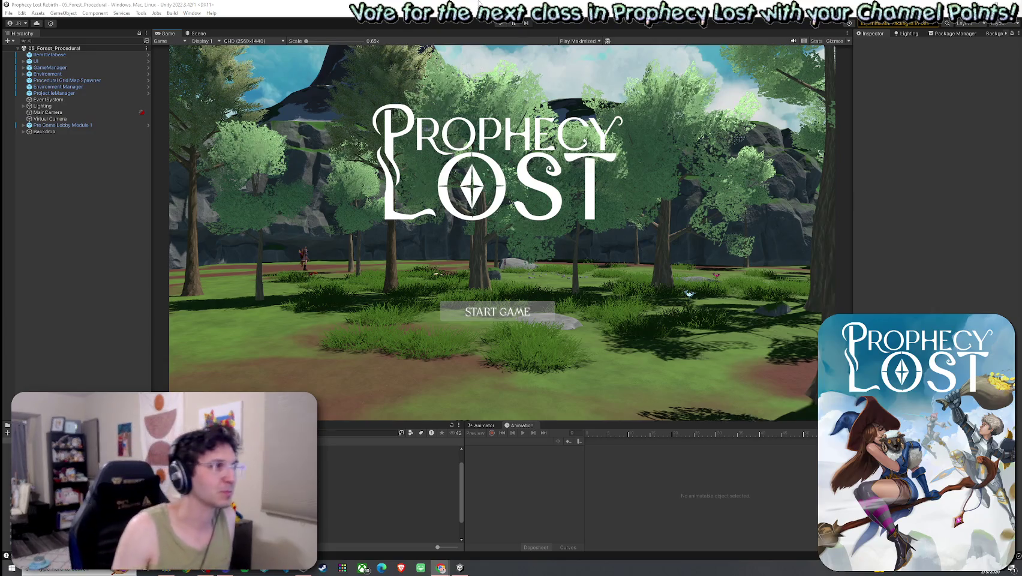
# Step: Save the scene, orbit the Scene view low toward the terrain, and expand the Project window
pyautogui.click(7, 14)
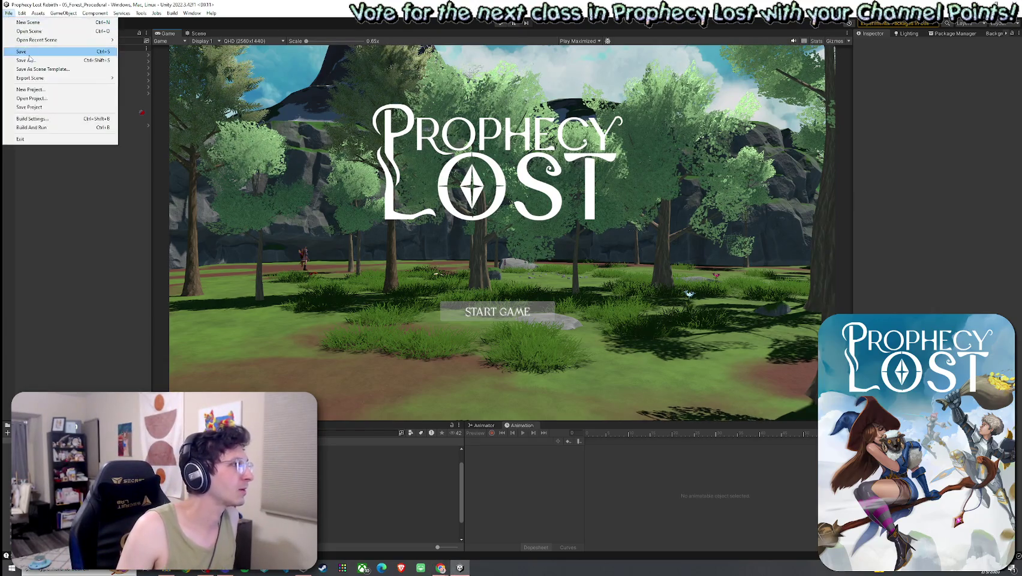
pyautogui.click(28, 60)
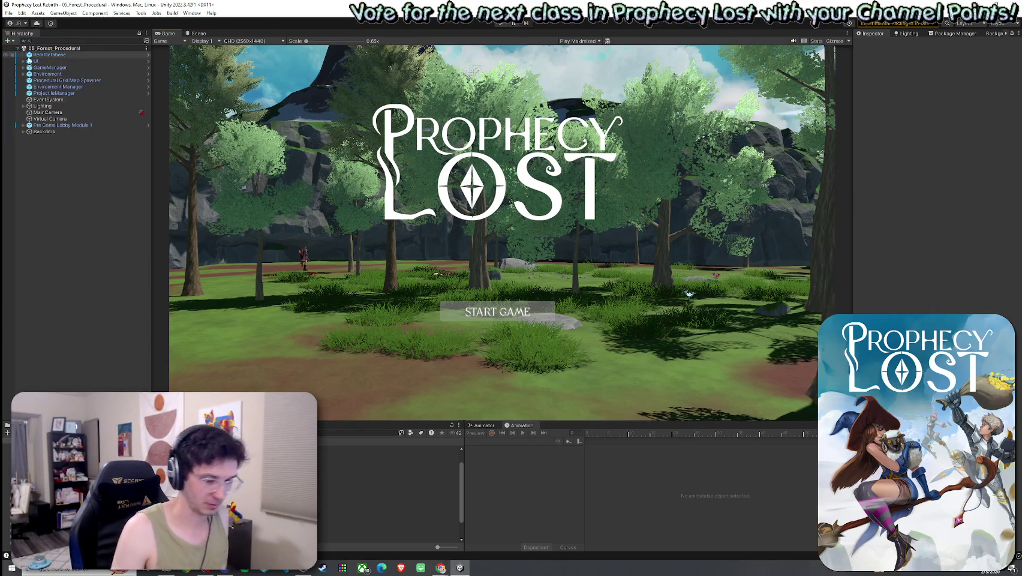
pyautogui.click(198, 33)
pyautogui.moveTo(461, 205)
pyautogui.mouseDown()
pyautogui.moveTo(422, 164)
pyautogui.moveTo(395, 187)
pyautogui.moveTo(412, 187)
pyautogui.moveTo(407, 195)
pyautogui.mouseUp()
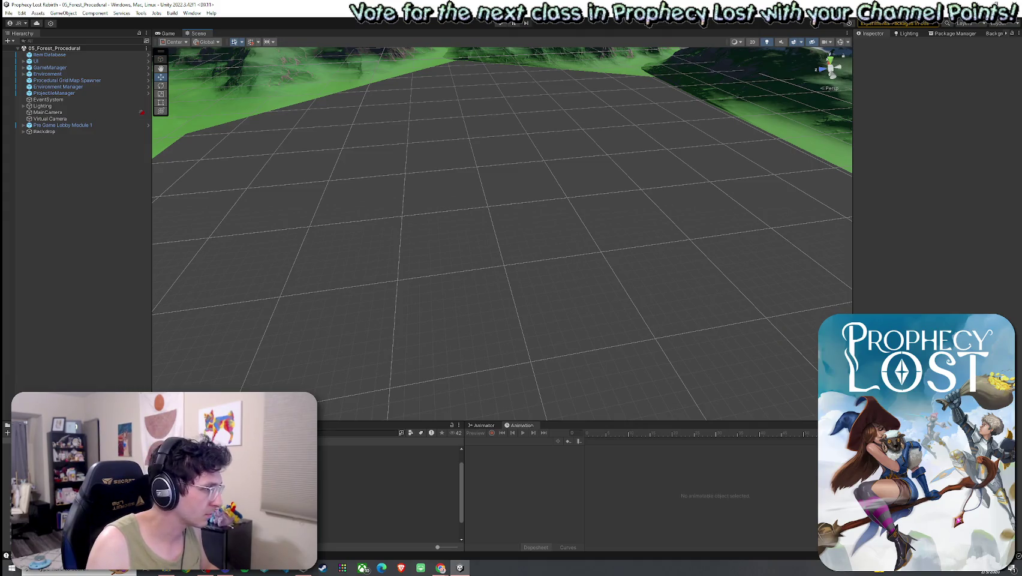
pyautogui.moveTo(240, 421); pyautogui.dragTo(240, 339)
# Step: Preview Corner Module 1 NE, NW and SE, enlarging and orbiting the SE prefab's Inspector preview
pyautogui.click(161, 367)
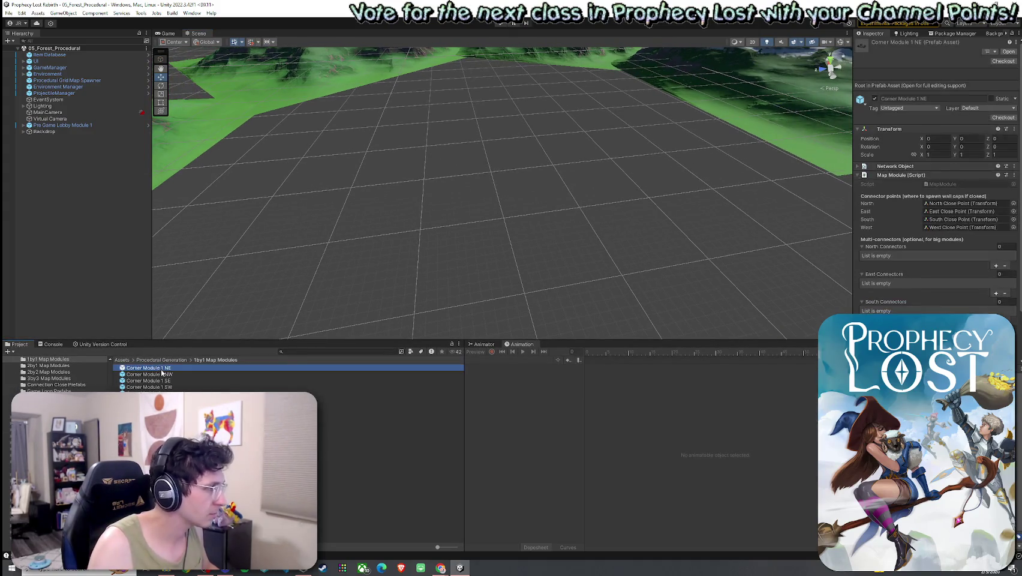
pyautogui.click(162, 374)
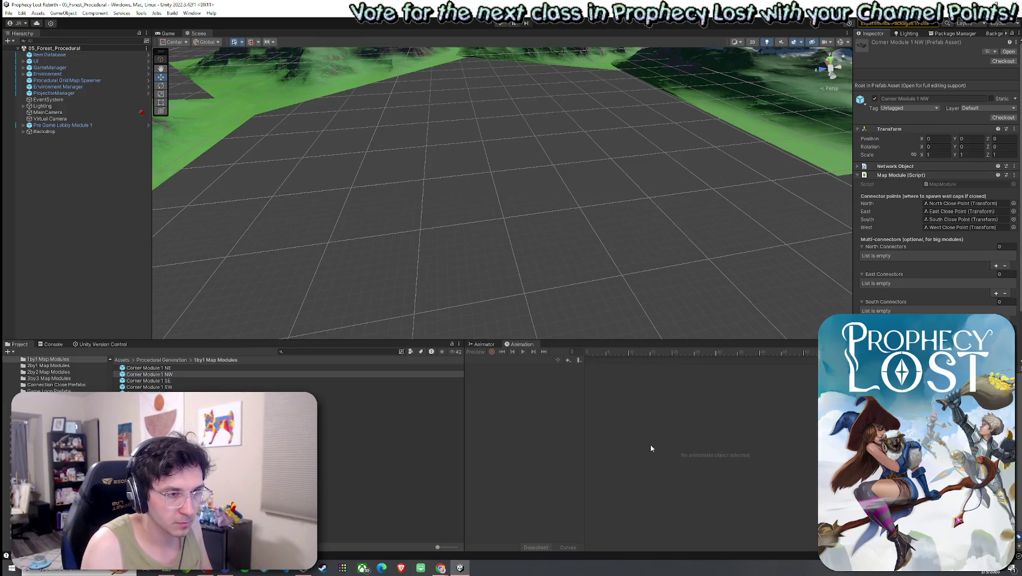
pyautogui.click(216, 380)
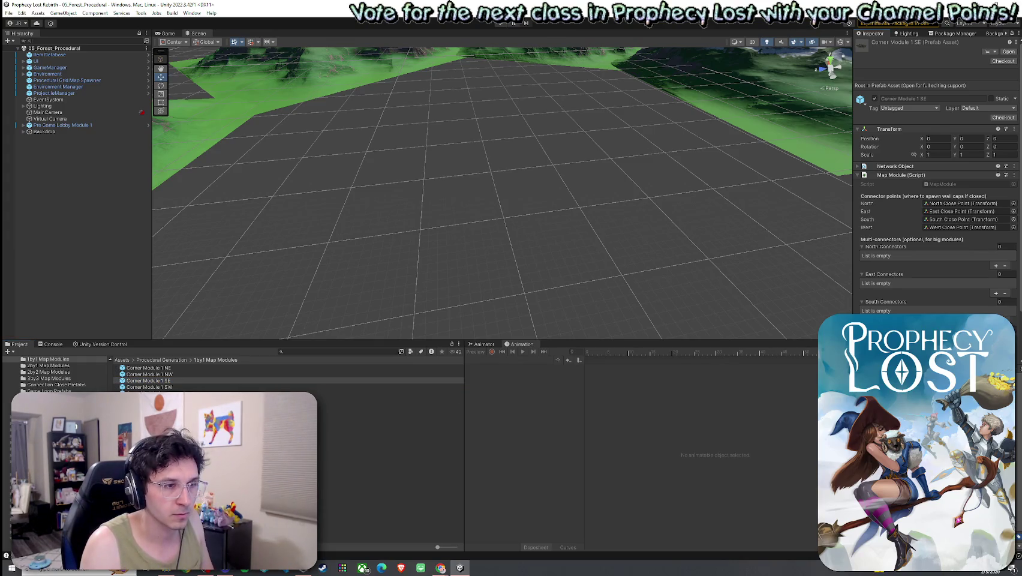
pyautogui.moveTo(852, 210); pyautogui.dragTo(501, 210)
pyautogui.moveTo(708, 359); pyautogui.dragTo(708, 123)
pyautogui.moveTo(744, 327)
pyautogui.mouseDown()
pyautogui.moveTo(756, 405)
pyautogui.moveTo(705, 397)
pyautogui.mouseUp()
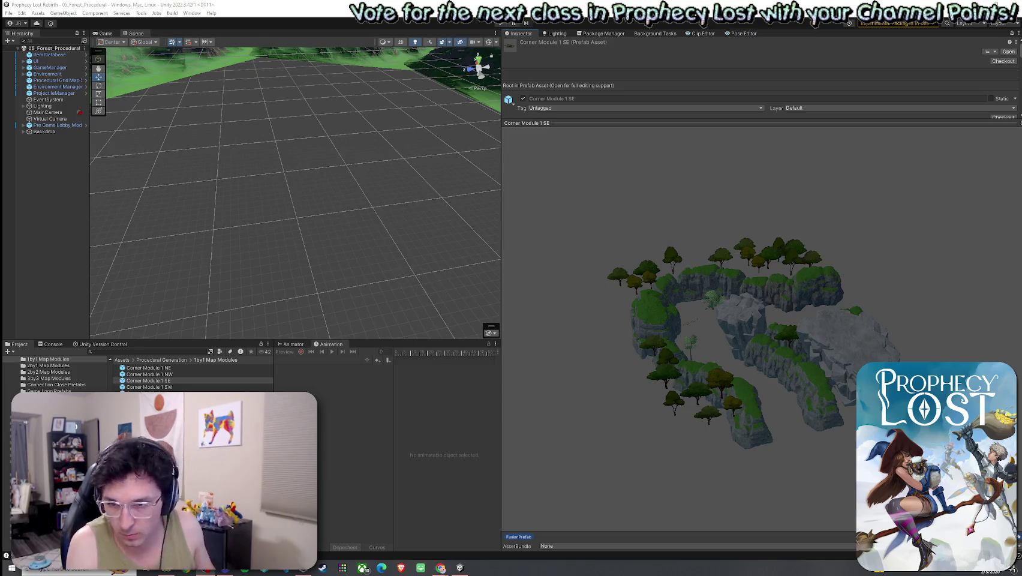
# Step: Preview Corner Module 1 SW, Cross Module 1 and Cross Module 2, rotating the corner previews
pyautogui.moveTo(617, 335)
pyautogui.mouseDown()
pyautogui.moveTo(579, 336)
pyautogui.moveTo(767, 346)
pyautogui.moveTo(670, 330)
pyautogui.moveTo(716, 297)
pyautogui.moveTo(705, 292)
pyautogui.mouseUp()
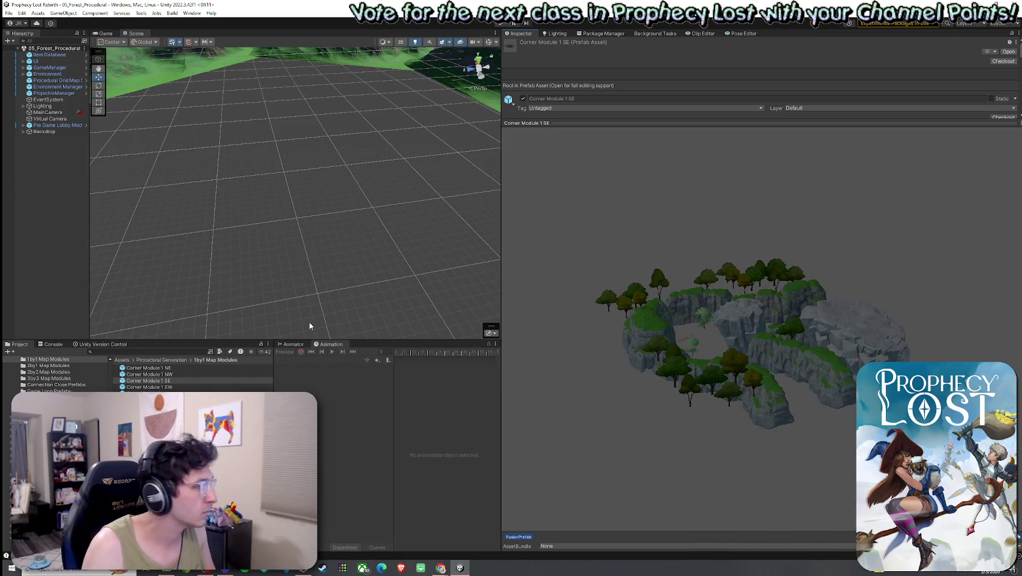
pyautogui.click(149, 387)
pyautogui.moveTo(707, 335)
pyautogui.mouseDown()
pyautogui.moveTo(732, 345)
pyautogui.moveTo(778, 424)
pyautogui.mouseUp()
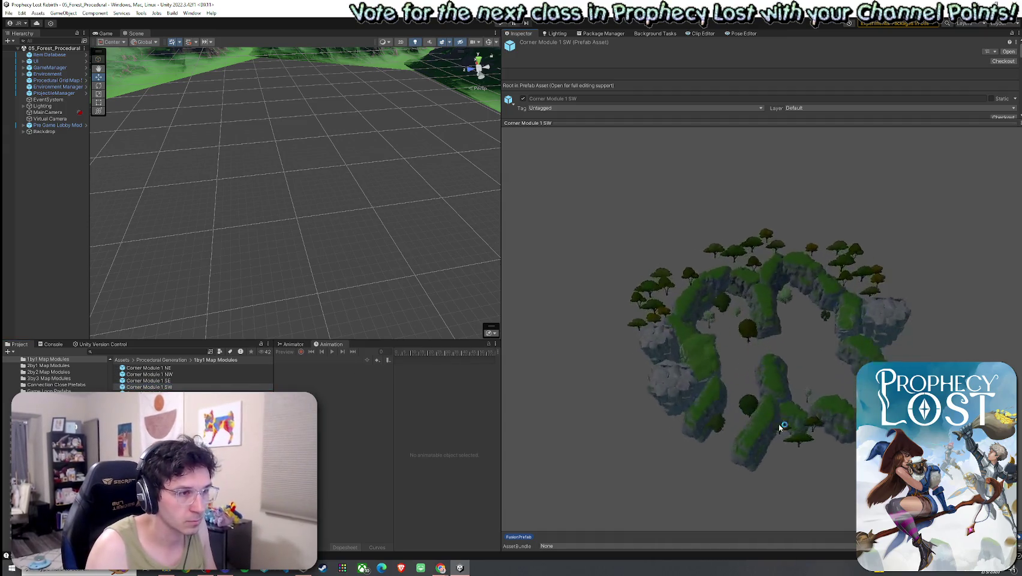
pyautogui.click(149, 393)
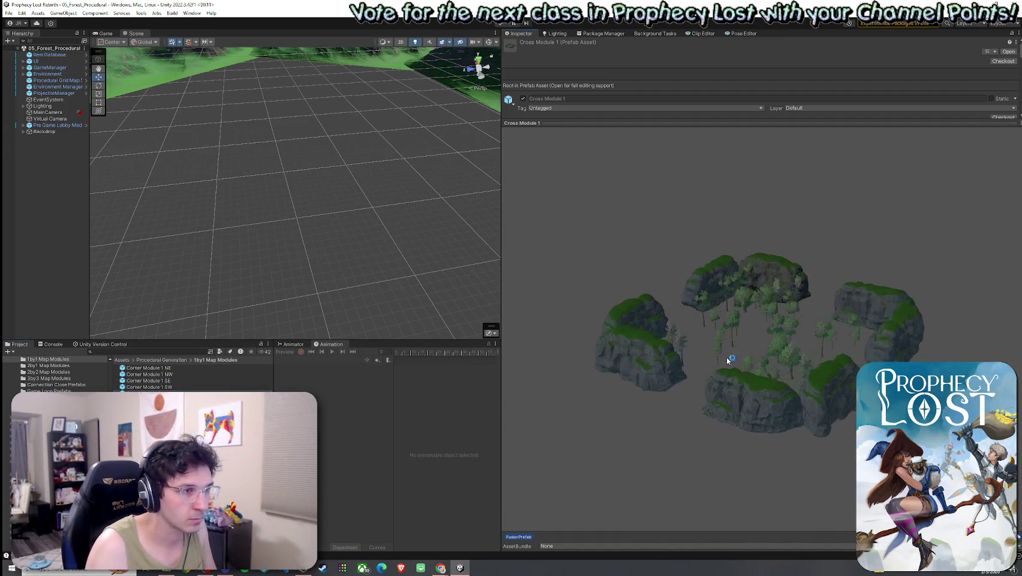
pyautogui.click(148, 400)
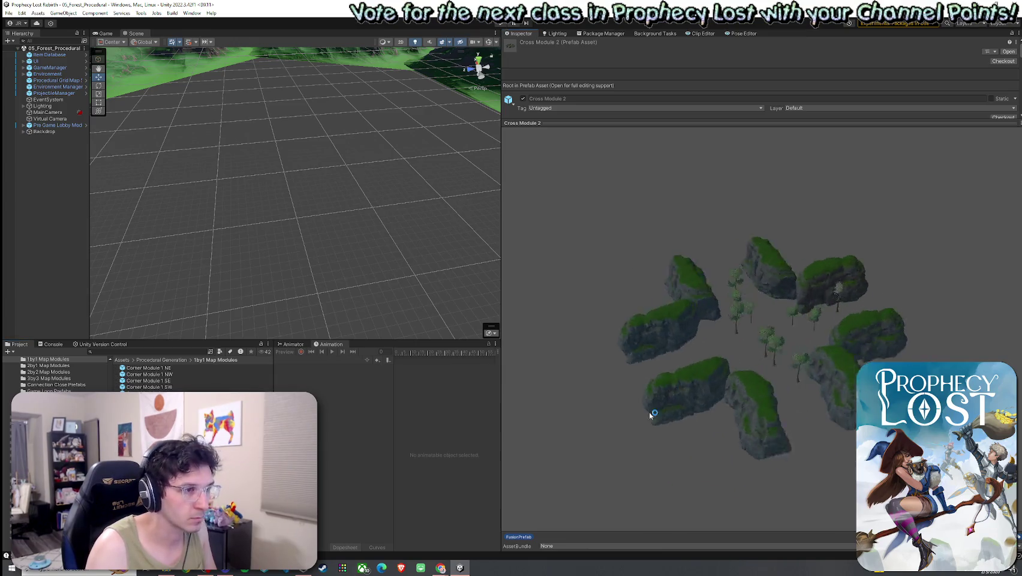
# Step: Step through Cross Modules 3 to 7, rotating the Cross Module 6 and 7 previews
pyautogui.press('Down')
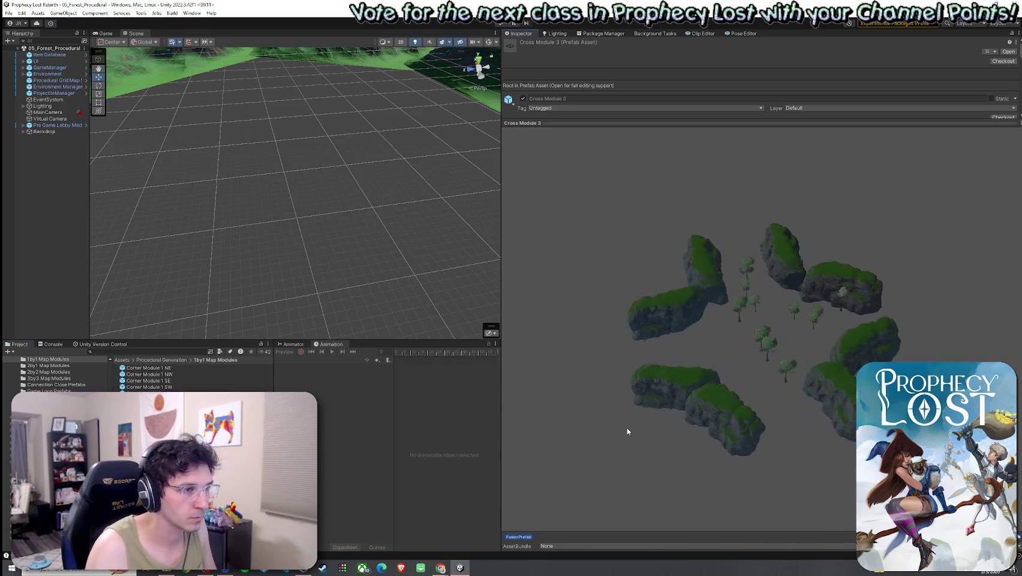
pyautogui.press('Down')
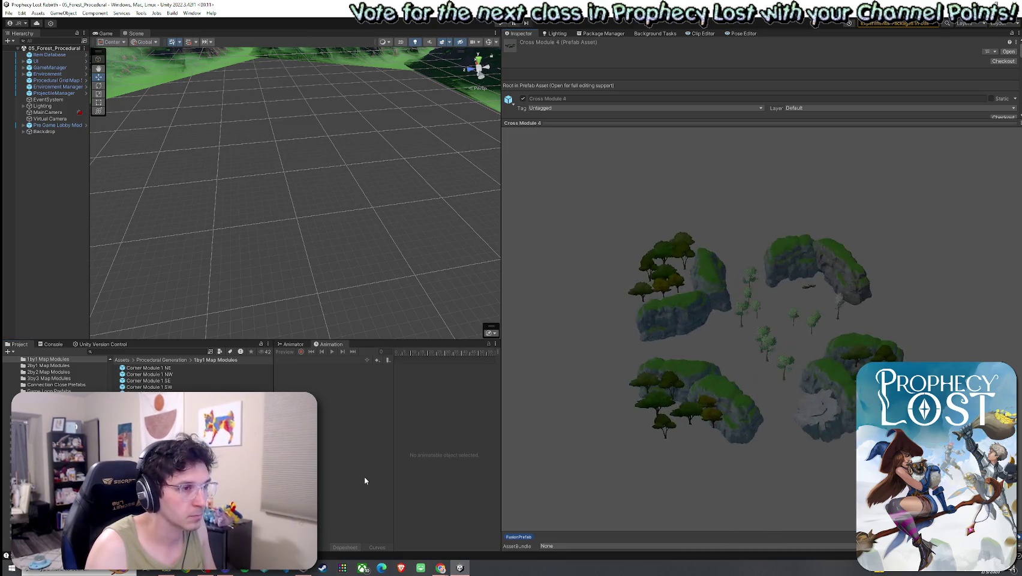
pyautogui.press('Down')
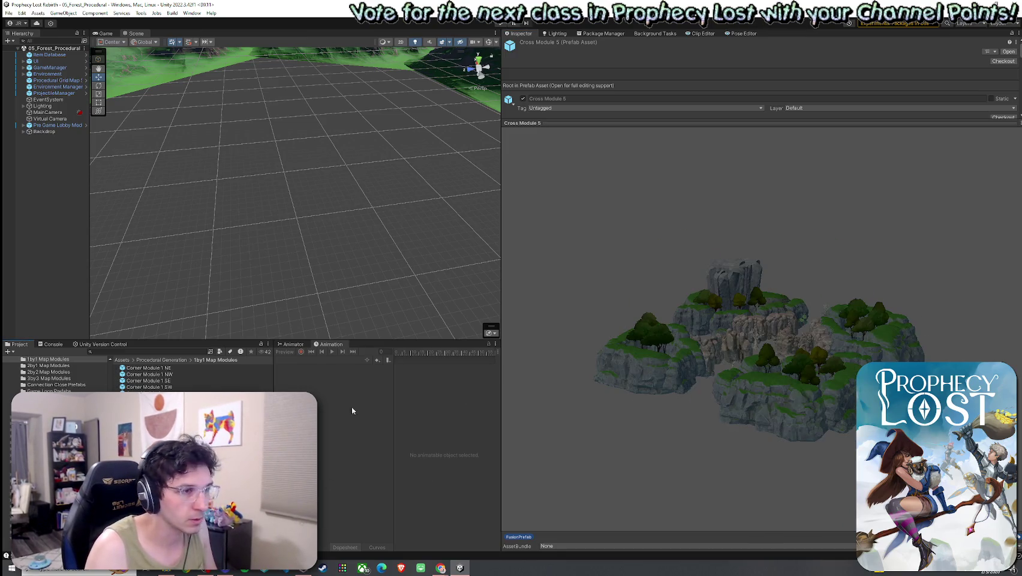
pyautogui.press('Down')
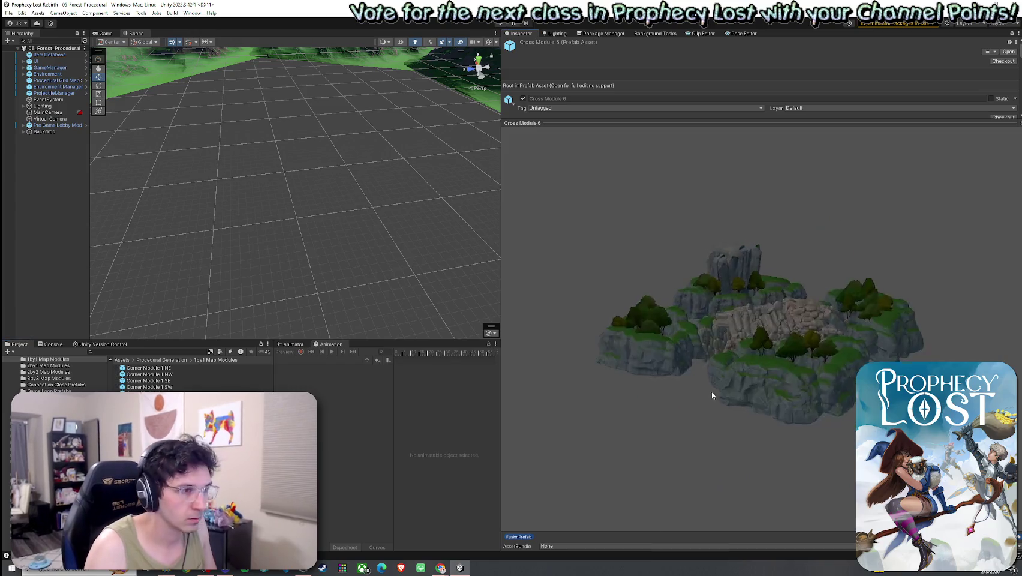
pyautogui.moveTo(711, 395)
pyautogui.mouseDown()
pyautogui.moveTo(628, 454)
pyautogui.moveTo(558, 451)
pyautogui.moveTo(778, 424)
pyautogui.moveTo(797, 481)
pyautogui.moveTo(714, 421)
pyautogui.moveTo(830, 406)
pyautogui.moveTo(785, 393)
pyautogui.moveTo(452, 442)
pyautogui.mouseUp()
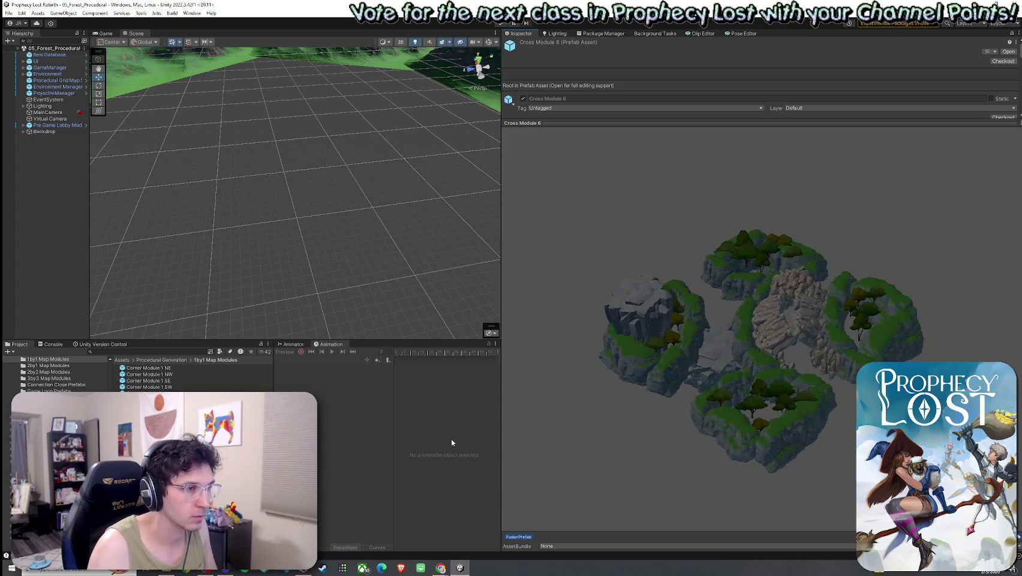
pyautogui.press('Down')
pyautogui.moveTo(568, 426)
pyautogui.mouseDown()
pyautogui.moveTo(689, 411)
pyautogui.moveTo(652, 418)
pyautogui.mouseUp()
# Step: Step through Dead End E/W, Straight Corridor EW/NS and TJunction NES to TJunction Module 1 NSW
pyautogui.press('Down')
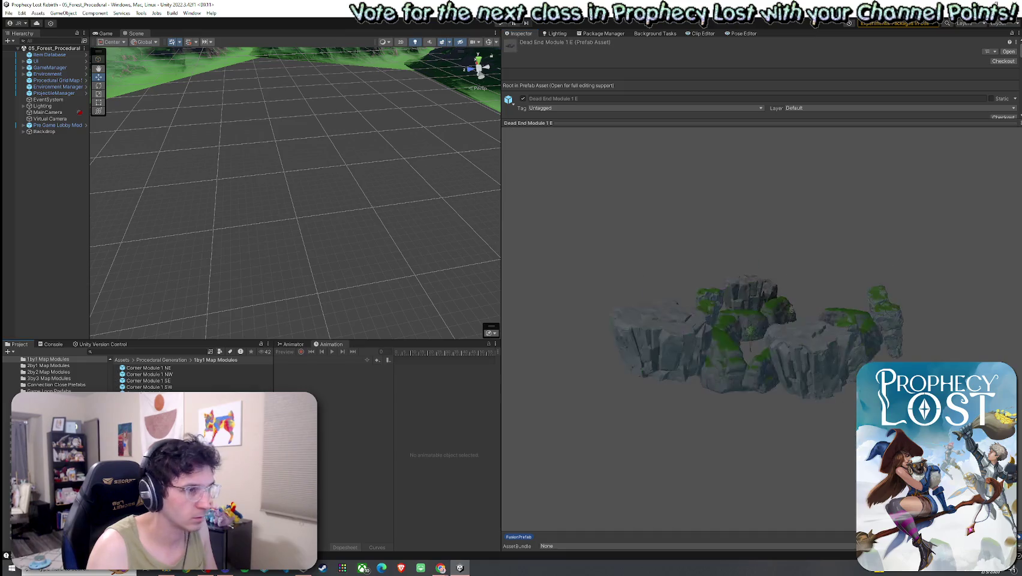
pyautogui.moveTo(730, 380); pyautogui.dragTo(572, 472)
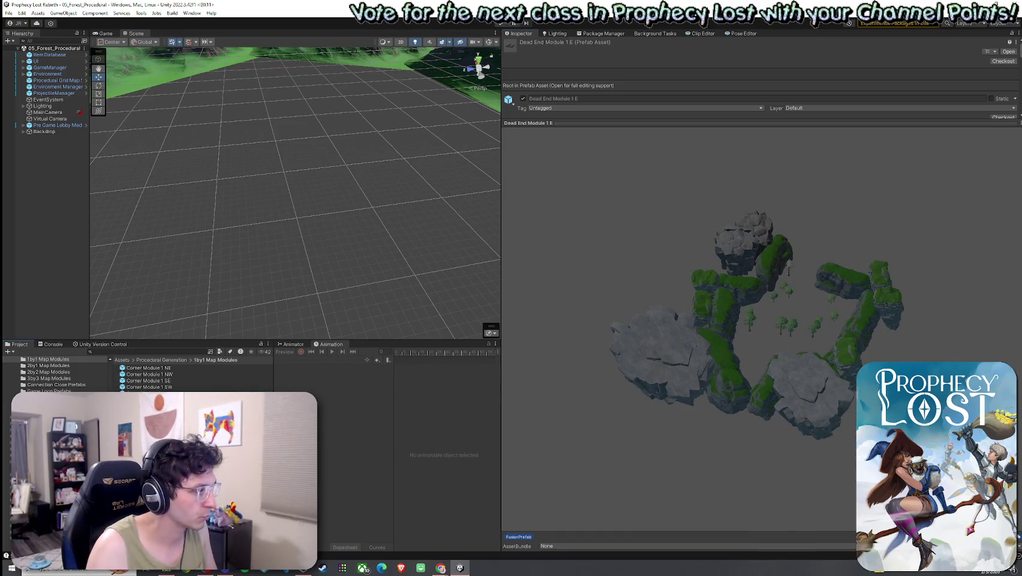
pyautogui.press('Down')
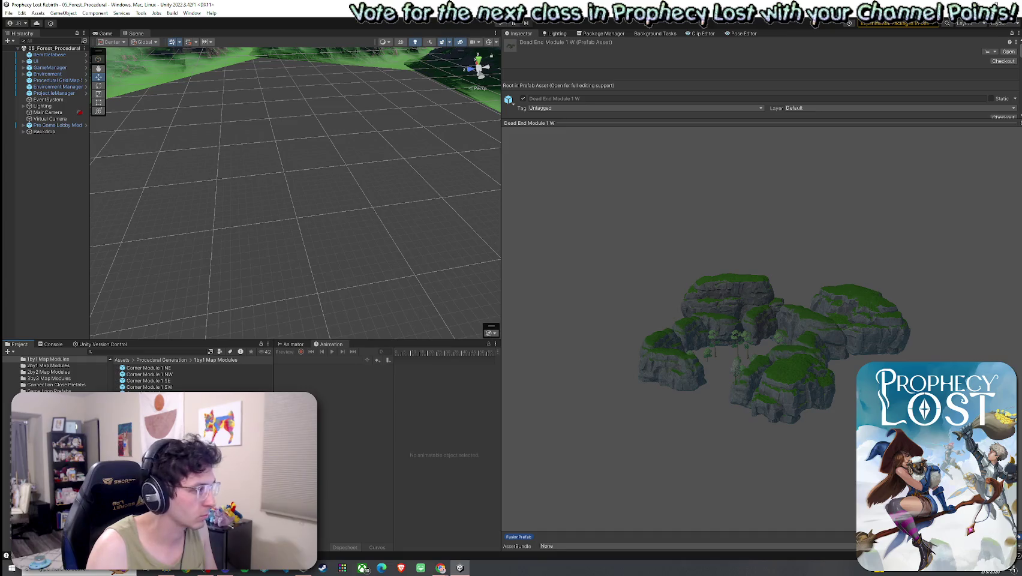
pyautogui.press('Down')
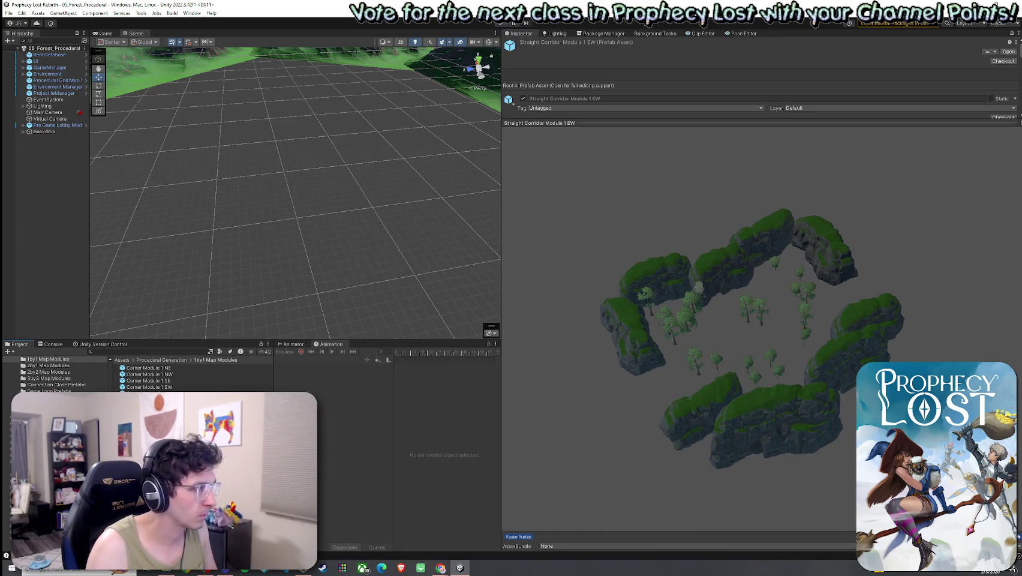
pyautogui.press('Down')
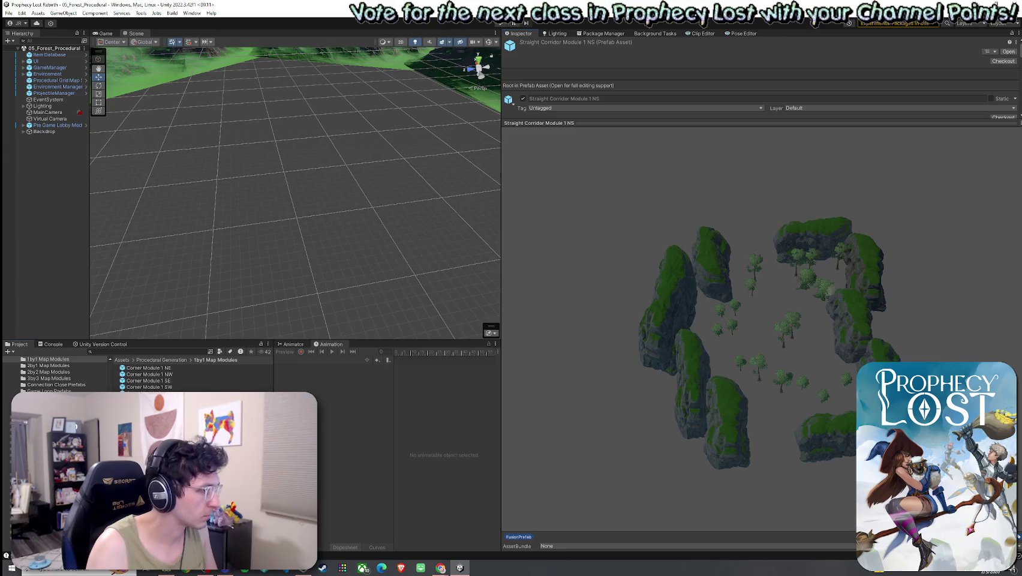
pyautogui.press('Down')
pyautogui.press('Down')
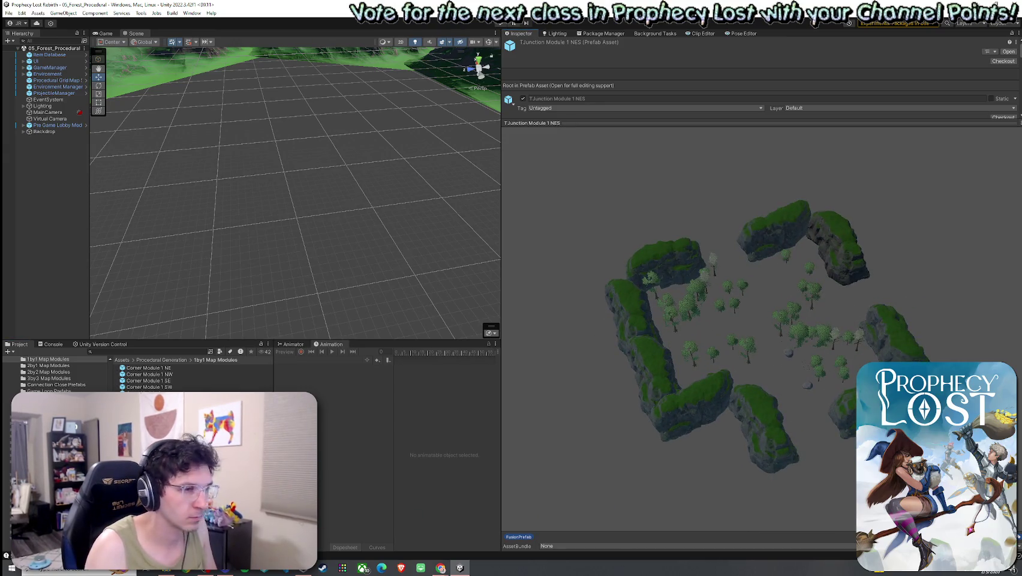
pyautogui.press('Down')
pyautogui.press('Down')
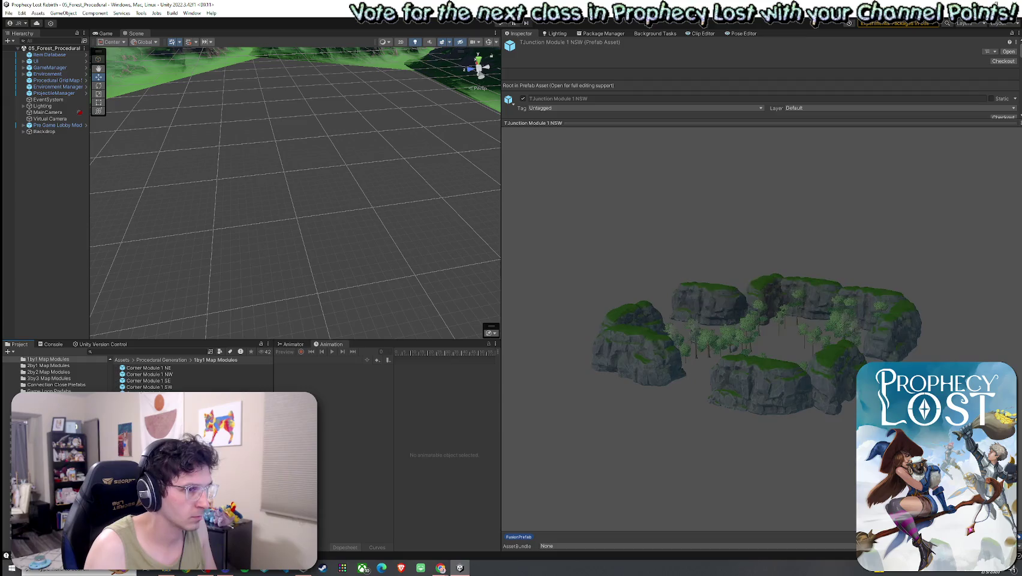
# Step: Arrow back up the module list to Corner Module 1 NE, viewing it from above, and widen the Scene view
pyautogui.press('Down')
pyautogui.press('Down')
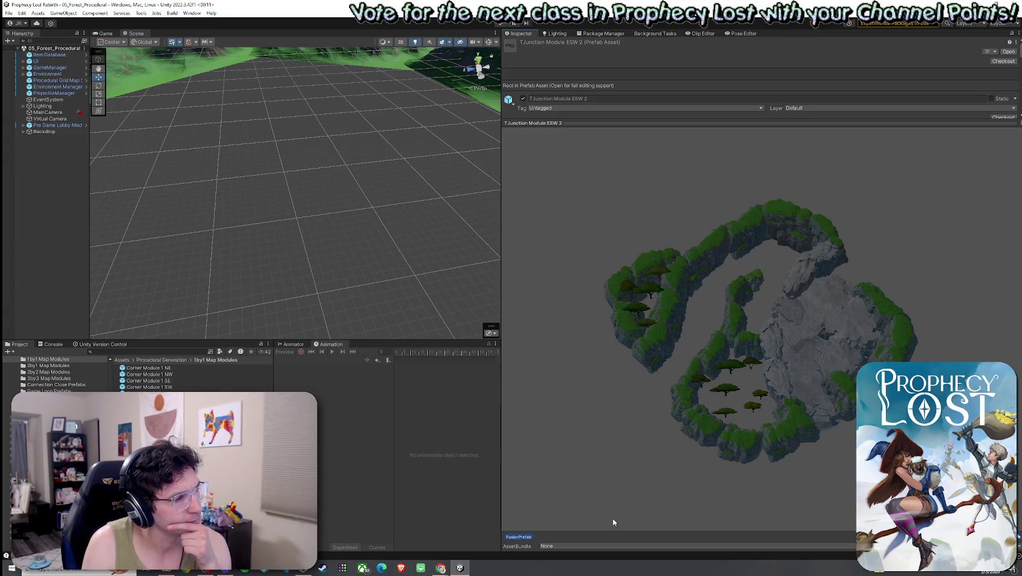
pyautogui.press('Down')
pyautogui.press('Down')
pyautogui.press('Down')
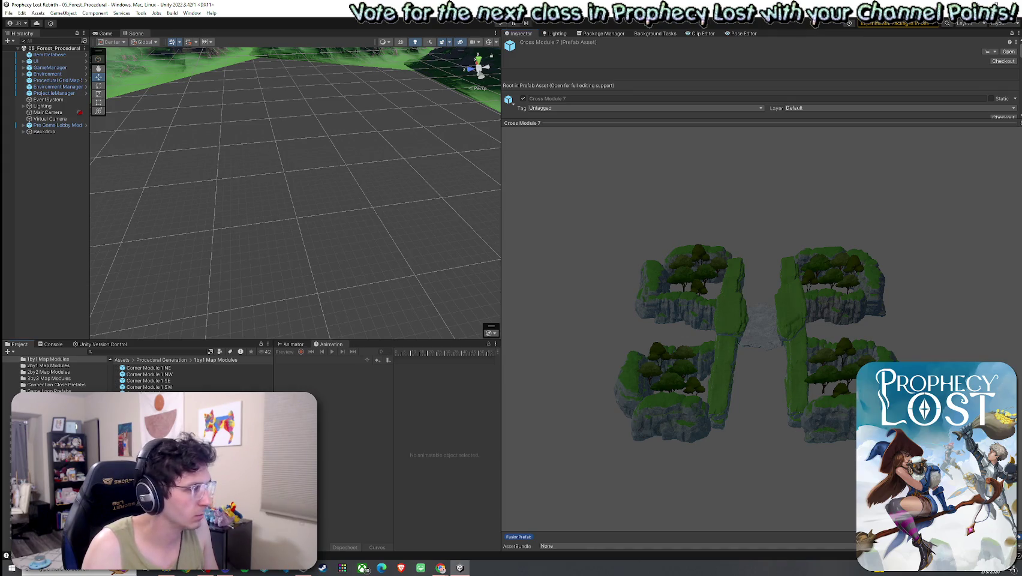
pyautogui.press('Up')
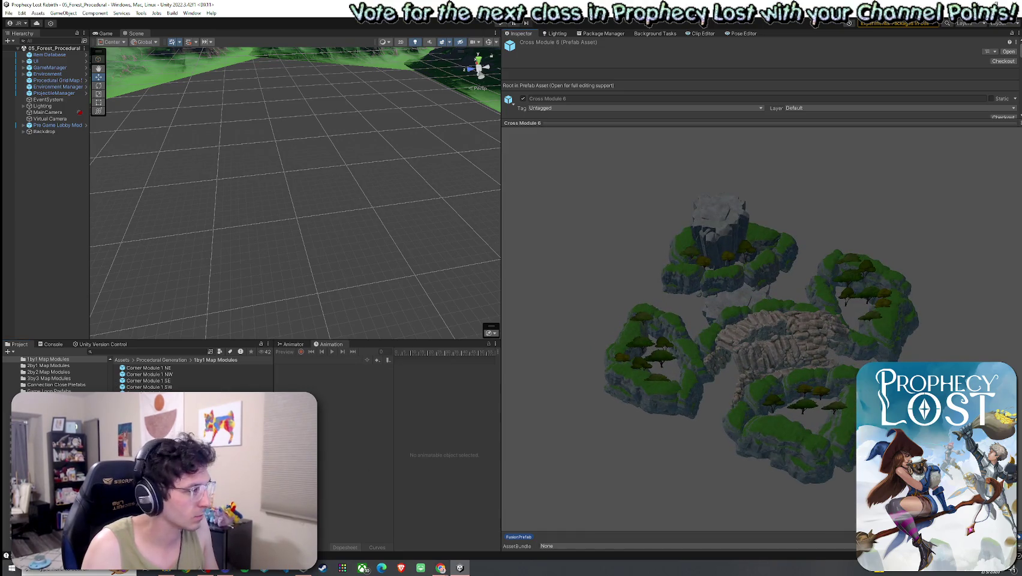
pyautogui.press('Up')
pyautogui.press('Up')
pyautogui.press('Up')
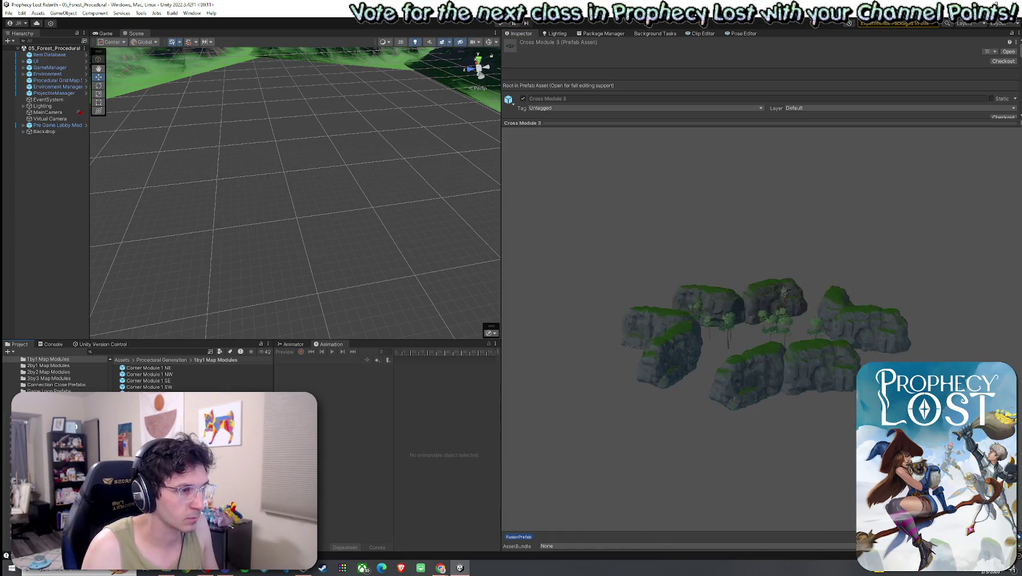
pyautogui.press('Up')
pyautogui.press('Up')
pyautogui.press('Up')
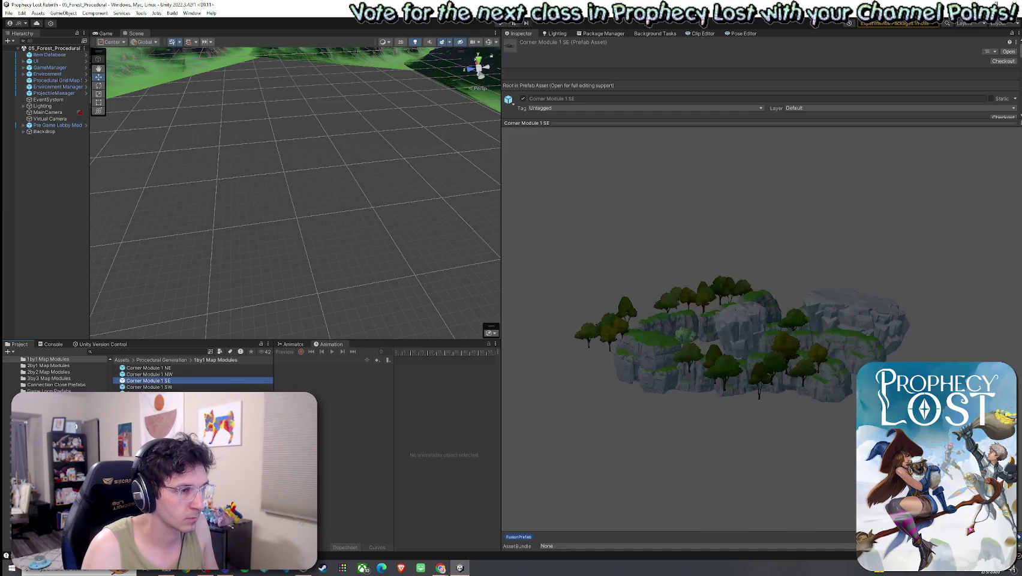
pyautogui.press('Up')
pyautogui.press('Up')
pyautogui.moveTo(513, 382); pyautogui.dragTo(694, 482)
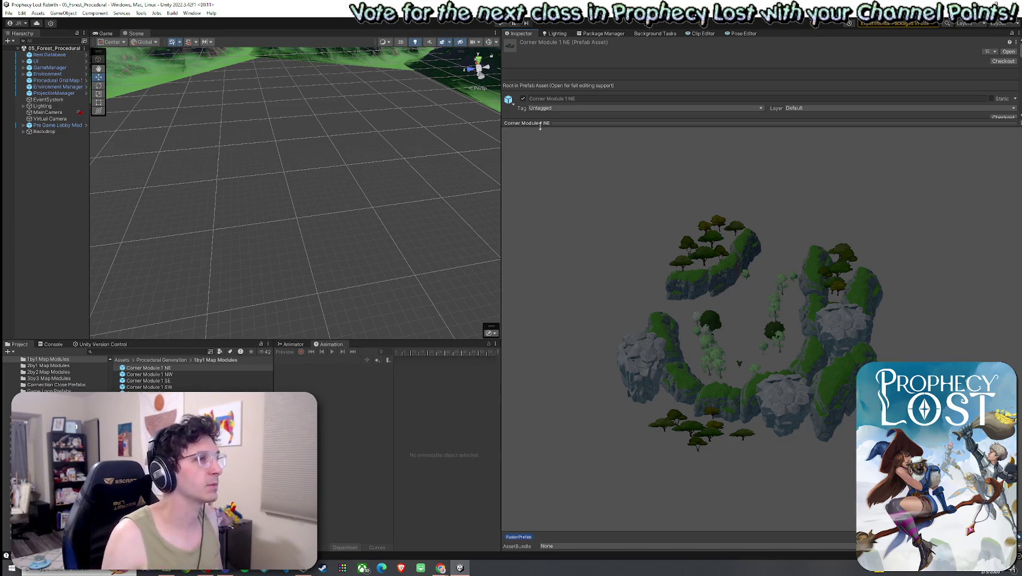
pyautogui.moveTo(501, 168); pyautogui.dragTo(828, 182)
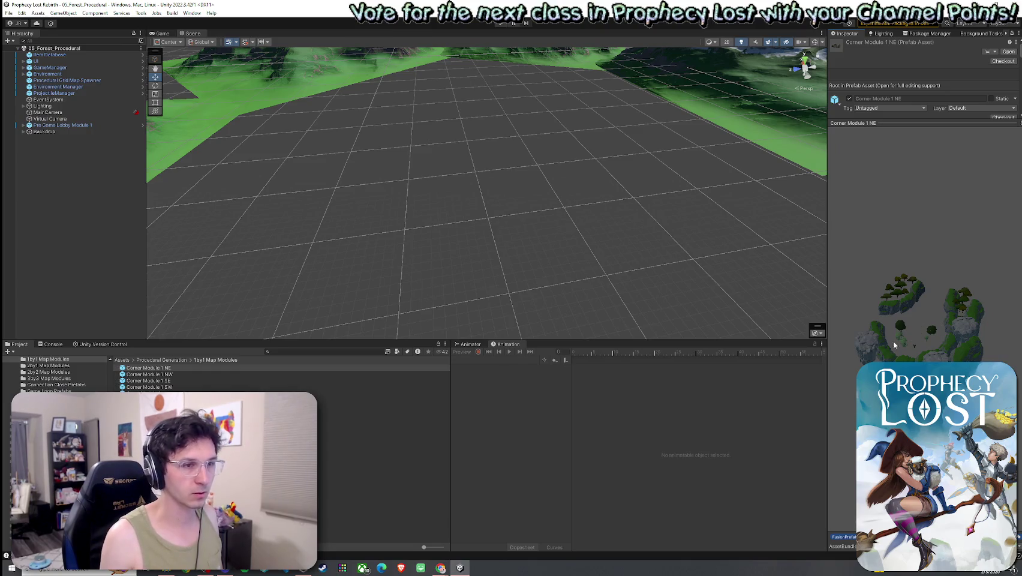
# Step: Preview Cross Modules 6, 5 and 4, rotating the Cross Module 5 preview
pyautogui.click(150, 431)
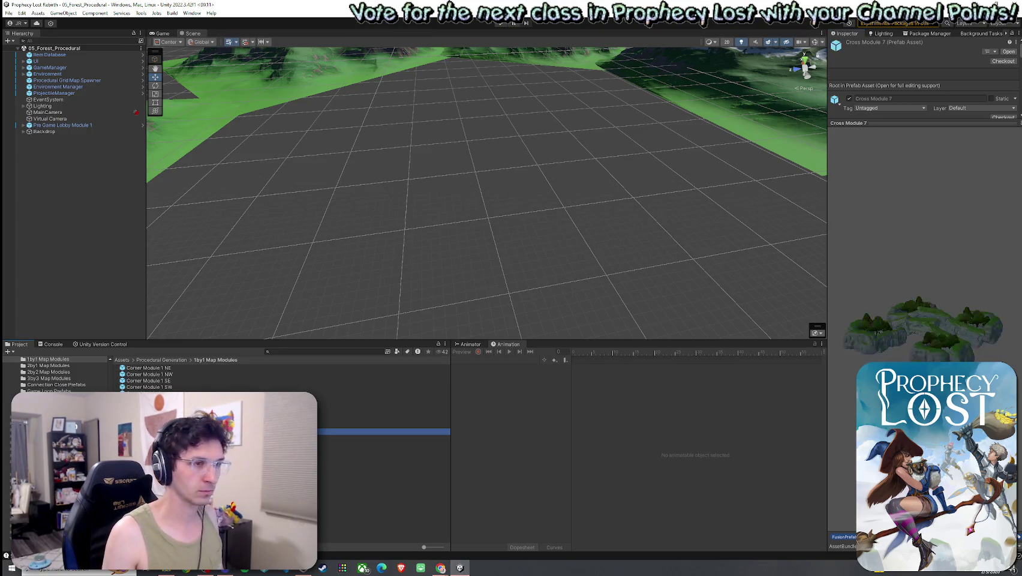
pyautogui.click(150, 424)
pyautogui.click(150, 418)
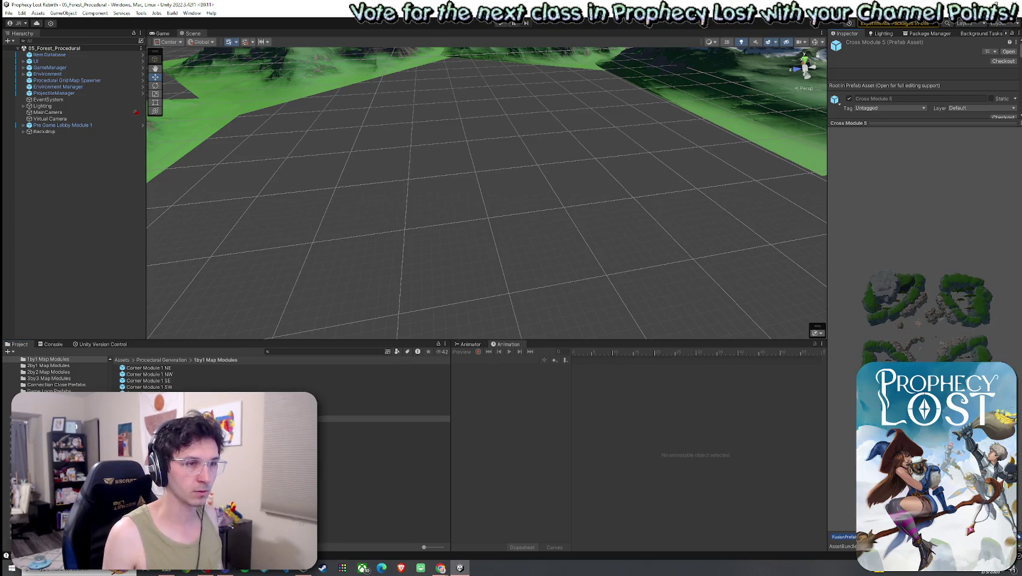
pyautogui.moveTo(917, 323); pyautogui.dragTo(960, 362)
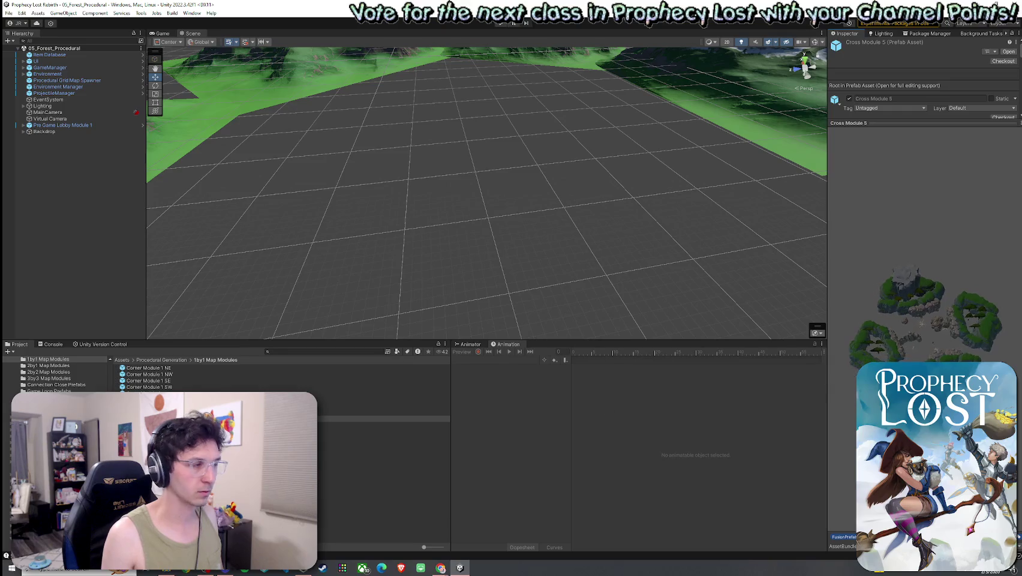
pyautogui.click(384, 412)
pyautogui.click(820, 368)
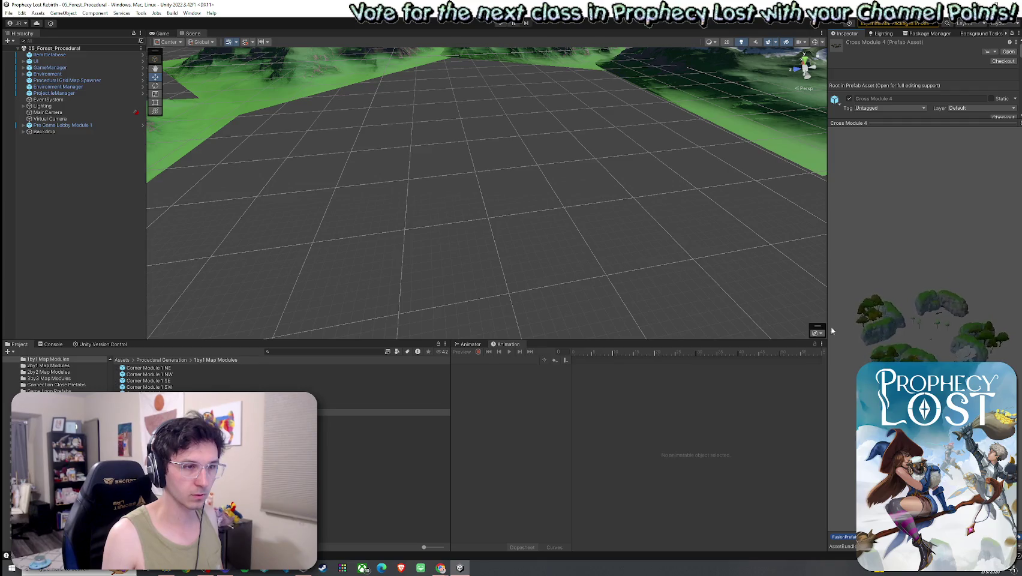
# Step: Open Cross Module 4 in prefab mode, fly through its terrain, and select Terrain for Cross Module 4
pyautogui.doubleClick(383, 412)
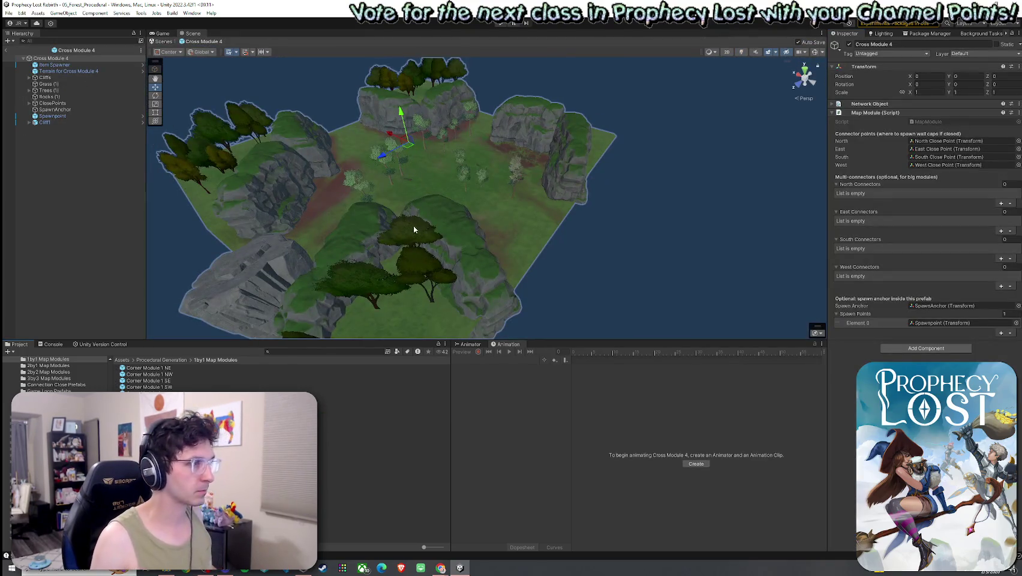
pyautogui.scroll(-10, 420, 216)
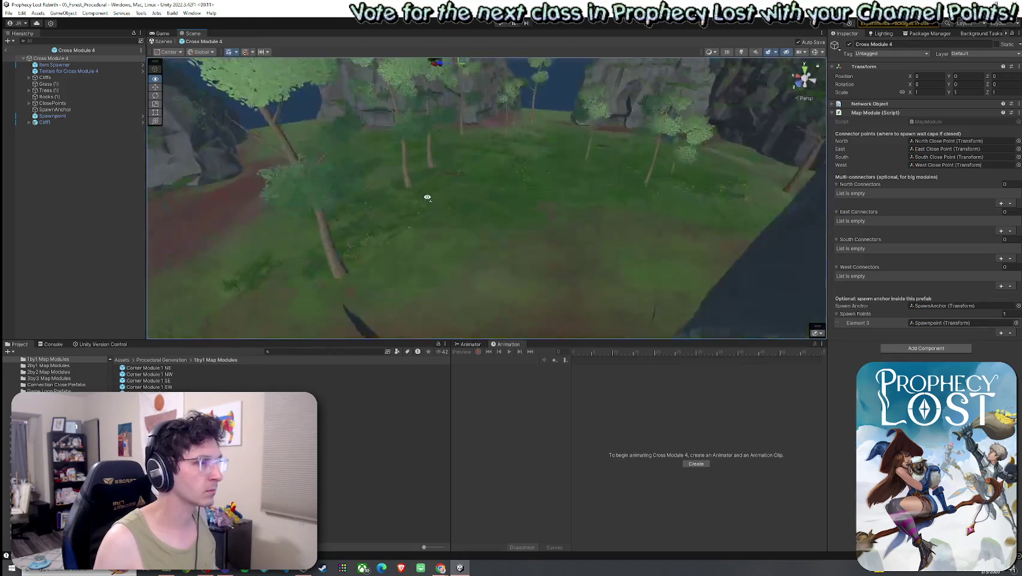
pyautogui.moveTo(426, 197)
pyautogui.mouseDown()
pyautogui.moveTo(285, 176)
pyautogui.moveTo(434, 228)
pyautogui.moveTo(468, 174)
pyautogui.moveTo(586, 283)
pyautogui.moveTo(536, 192)
pyautogui.moveTo(495, 192)
pyautogui.moveTo(449, 210)
pyautogui.moveTo(51, 154)
pyautogui.moveTo(88, 150)
pyautogui.moveTo(257, 214)
pyautogui.moveTo(411, 197)
pyautogui.mouseUp()
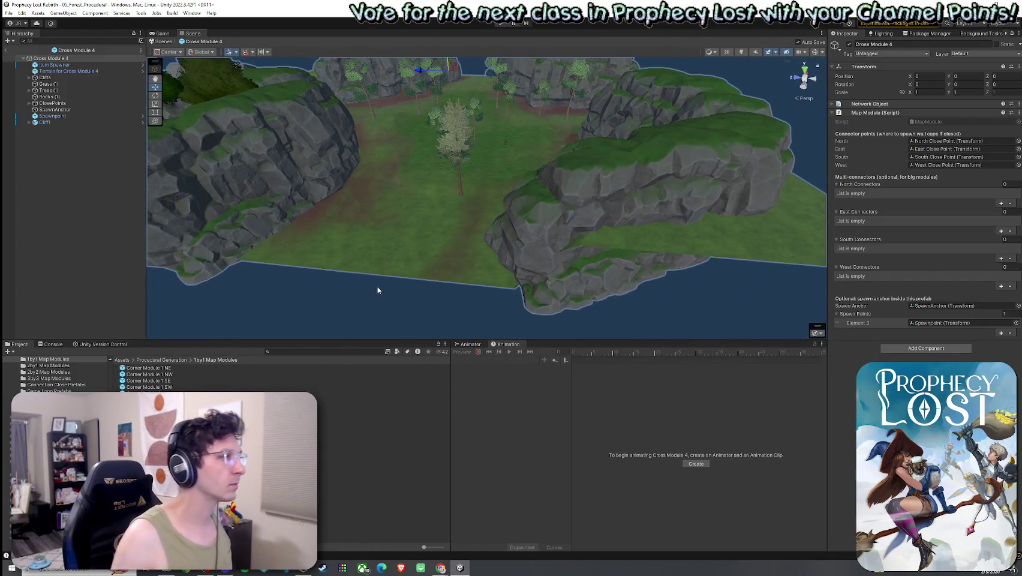
pyautogui.click(56, 71)
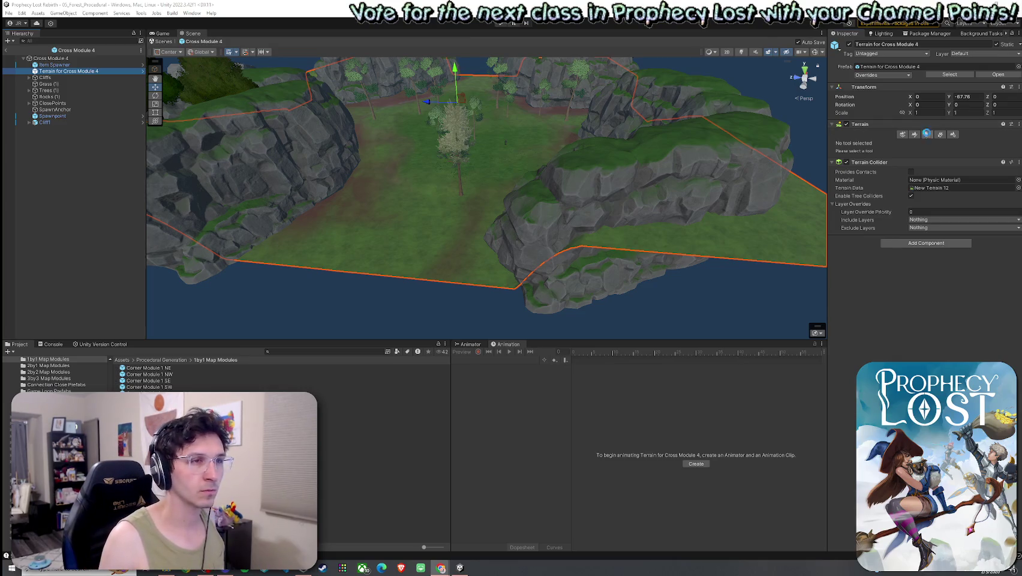
# Step: Raise the Cross Module 4 terrain near the right cliff edge with Raise or Lower Terrain
pyautogui.click(913, 133)
pyautogui.click(926, 143)
pyautogui.click(667, 221)
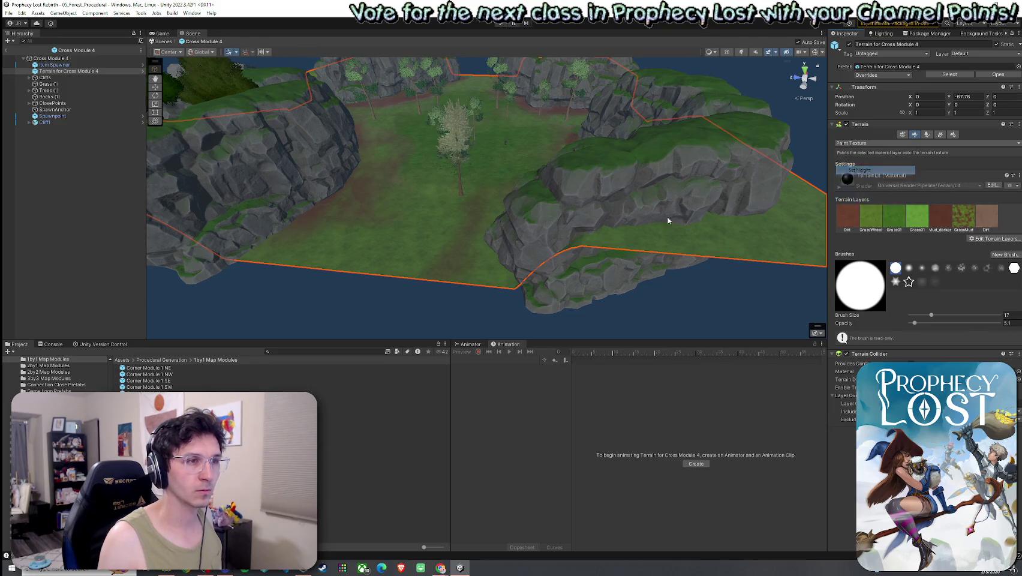
pyautogui.moveTo(604, 194)
pyautogui.mouseDown()
pyautogui.moveTo(507, 194)
pyautogui.moveTo(507, 228)
pyautogui.moveTo(520, 228)
pyautogui.mouseUp()
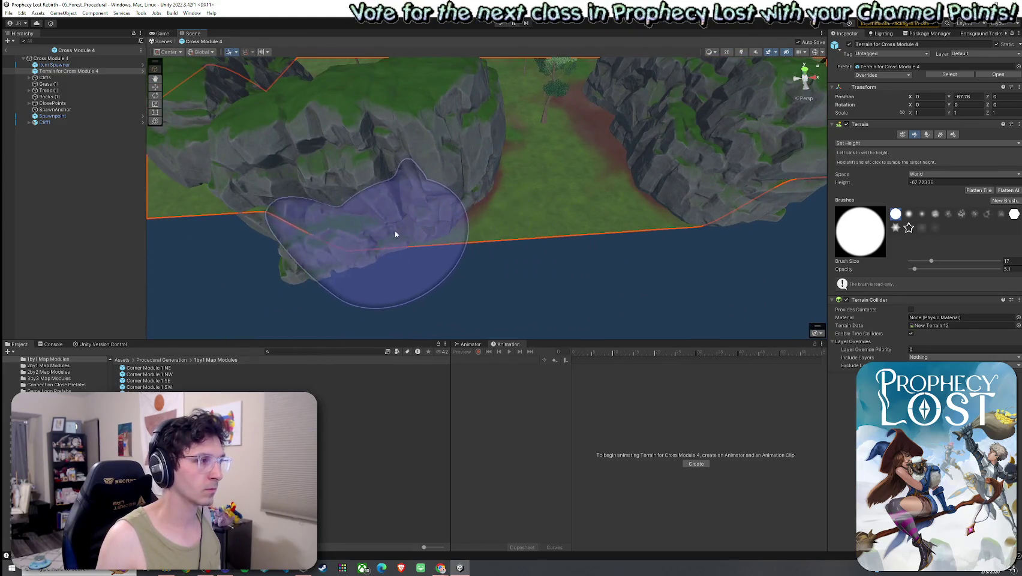
pyautogui.moveTo(390, 244)
pyautogui.mouseDown()
pyautogui.moveTo(444, 260)
pyautogui.moveTo(447, 213)
pyautogui.moveTo(624, 198)
pyautogui.mouseUp()
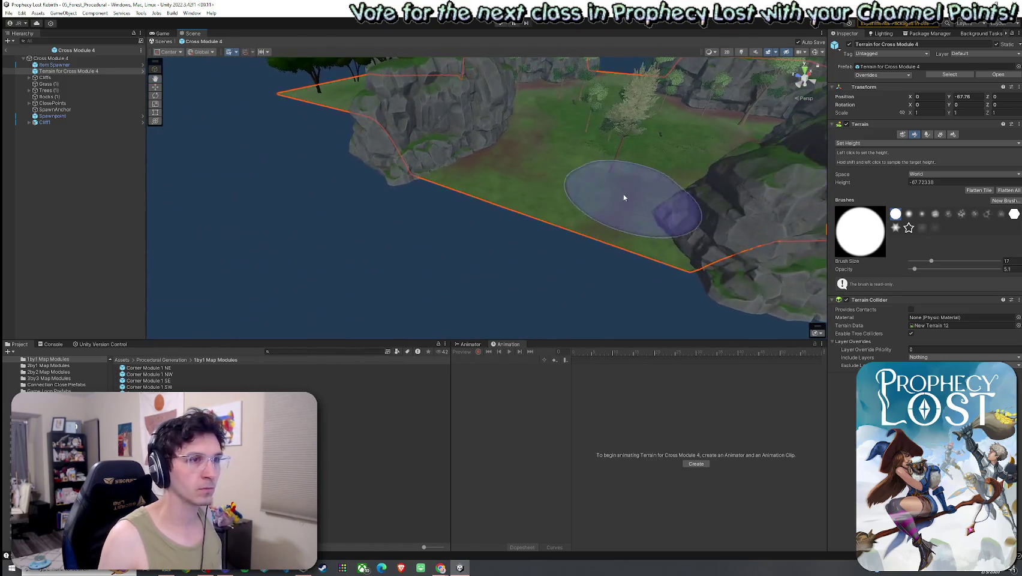
pyautogui.click(898, 143)
pyautogui.click(880, 180)
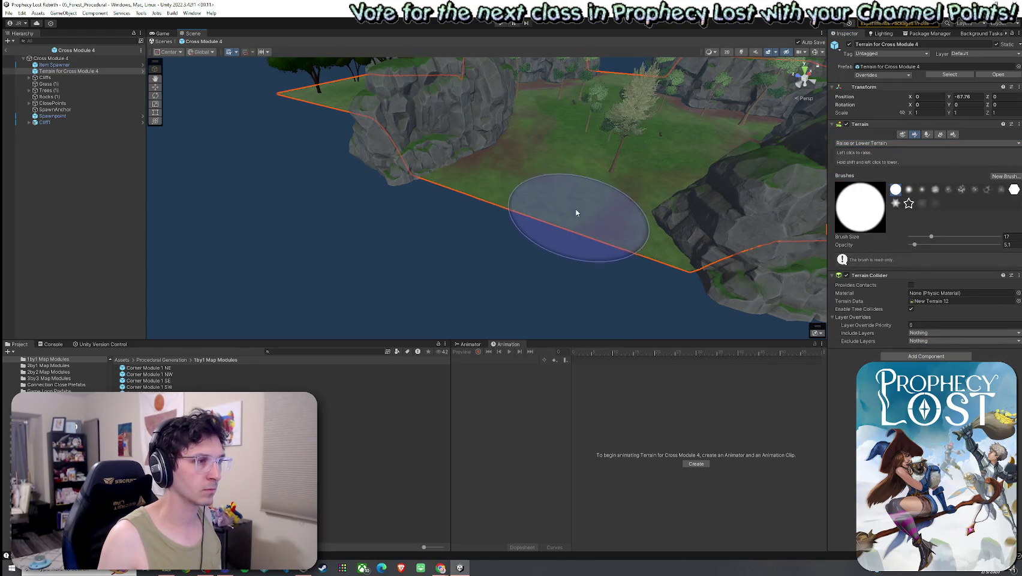
pyautogui.keyDown('shift'); pyautogui.click(629, 239); pyautogui.keyUp('shift')
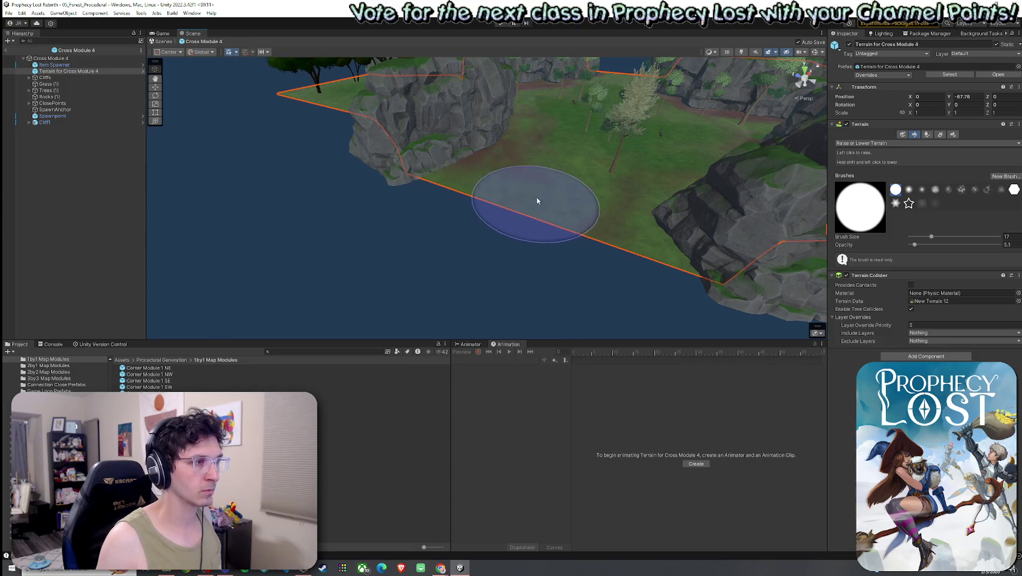
# Step: Switch the terrain paint mode to Set Height, targeting height -87.72339
pyautogui.moveTo(642, 234); pyautogui.dragTo(607, 194)
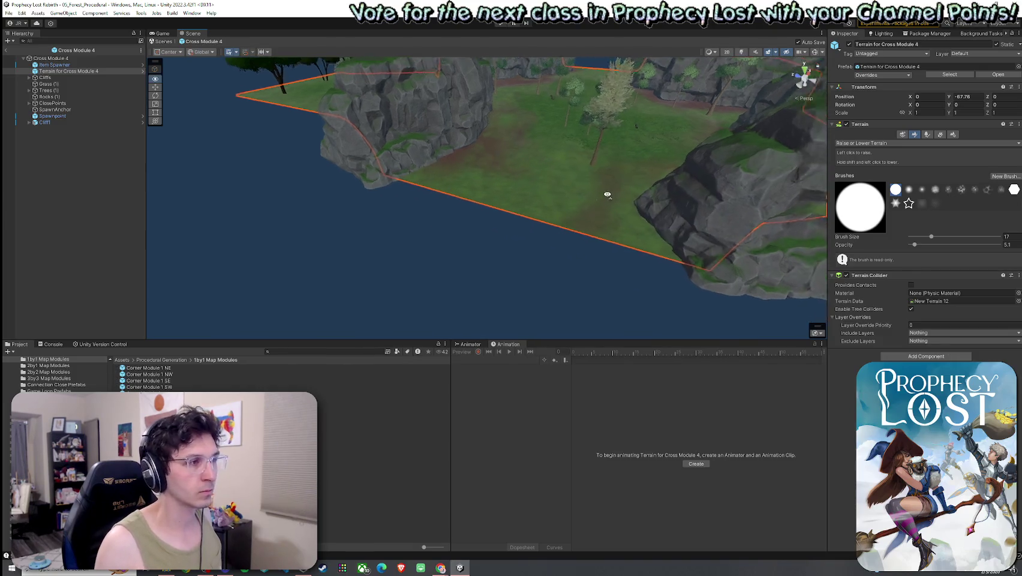
pyautogui.scroll(5, 607, 195)
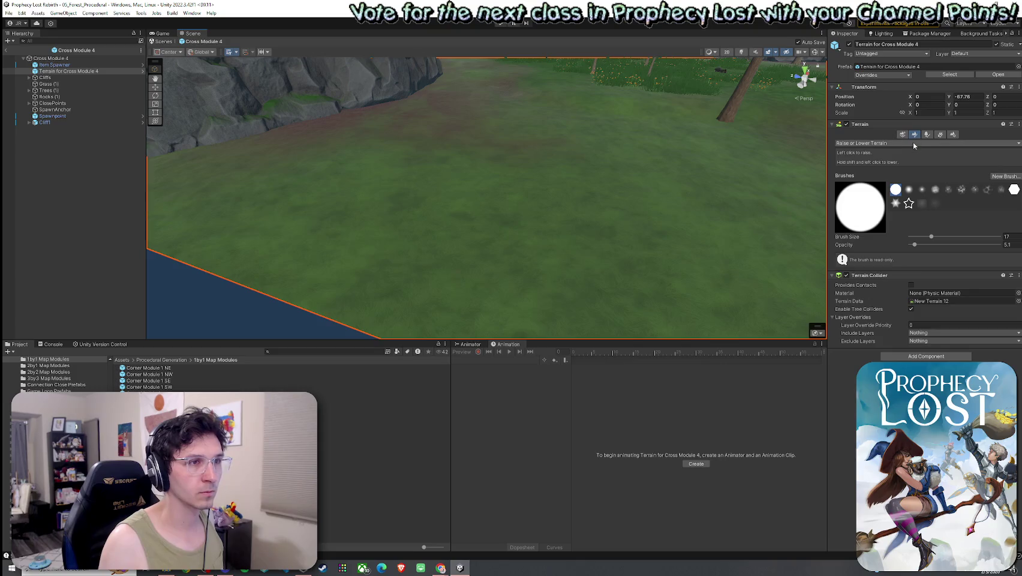
pyautogui.scroll(-6, 499, 155)
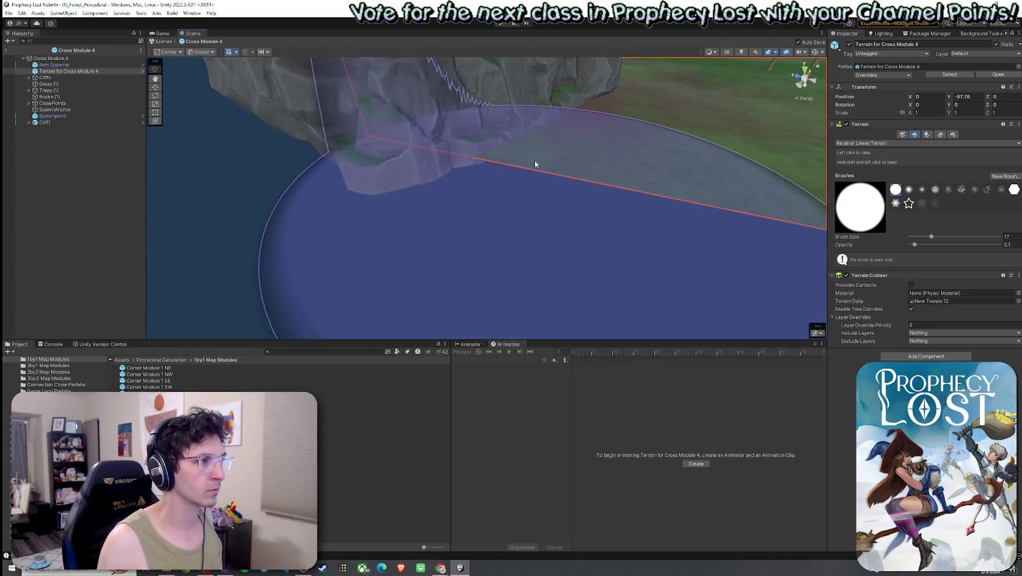
pyautogui.scroll(-8, 535, 163)
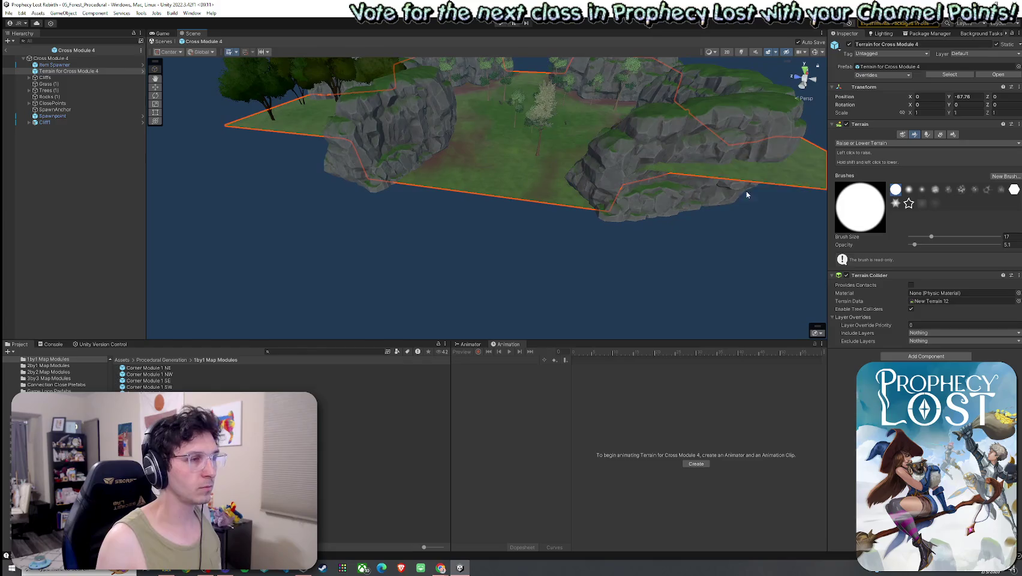
pyautogui.click(857, 144)
pyautogui.click(860, 170)
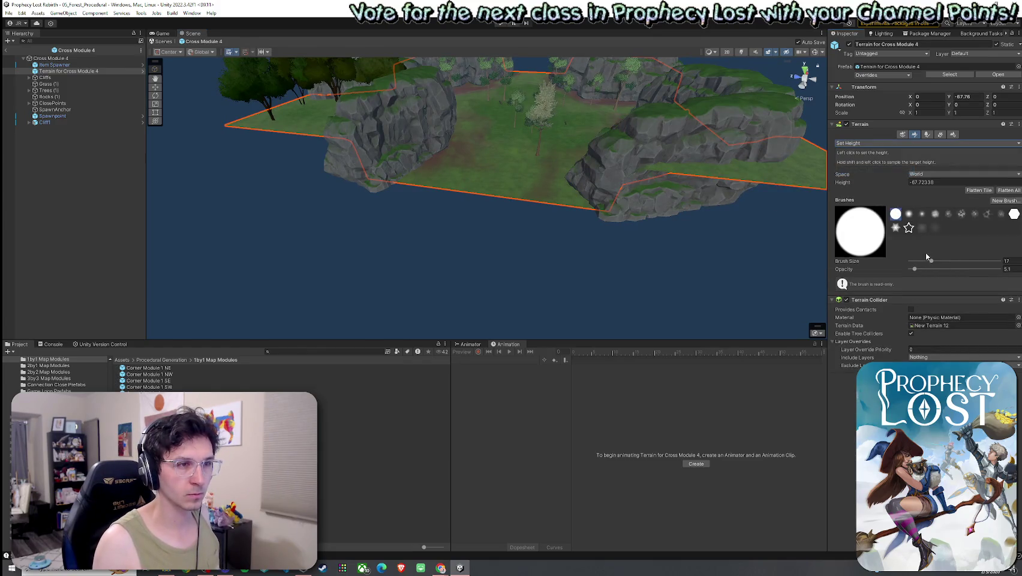
pyautogui.moveTo(524, 180)
pyautogui.keyDown('alt'); pyautogui.mouseDown()
pyautogui.moveTo(421, 195)
pyautogui.moveTo(421, 226)
pyautogui.moveTo(636, 224)
pyautogui.moveTo(556, 213)
pyautogui.moveTo(640, 122)
pyautogui.moveTo(411, 133)
pyautogui.moveTo(435, 135)
pyautogui.mouseUp(); pyautogui.keyUp('alt')
pyautogui.scroll(4, 438, 192)
pyautogui.scroll(5, 539, 215)
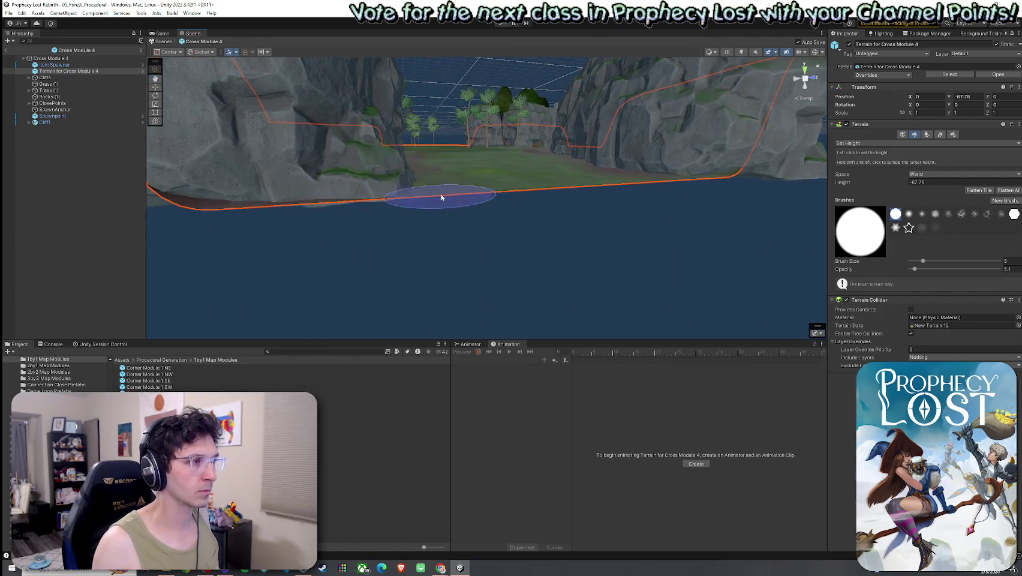
pyautogui.scroll(8, 574, 177)
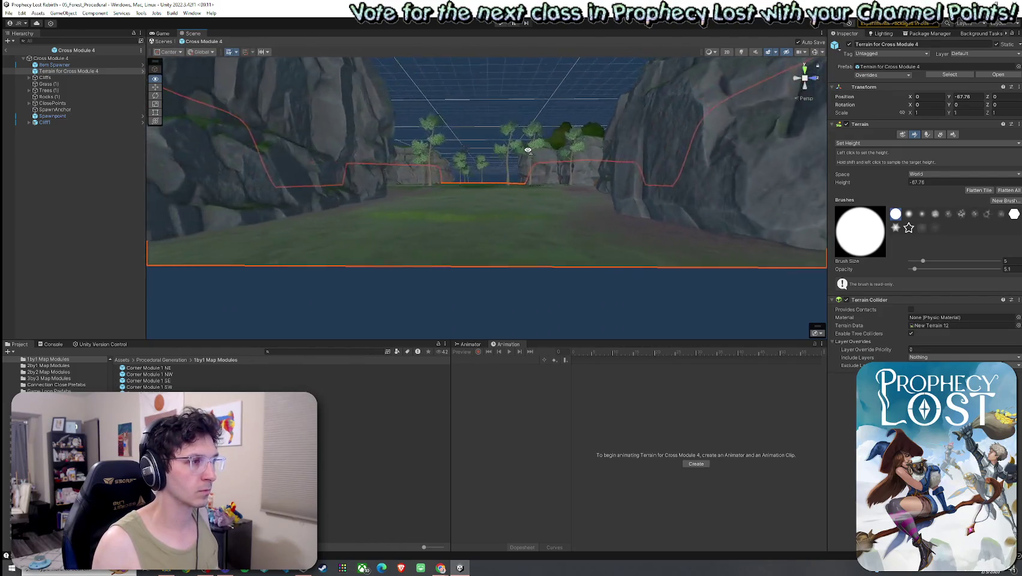
pyautogui.click(881, 144)
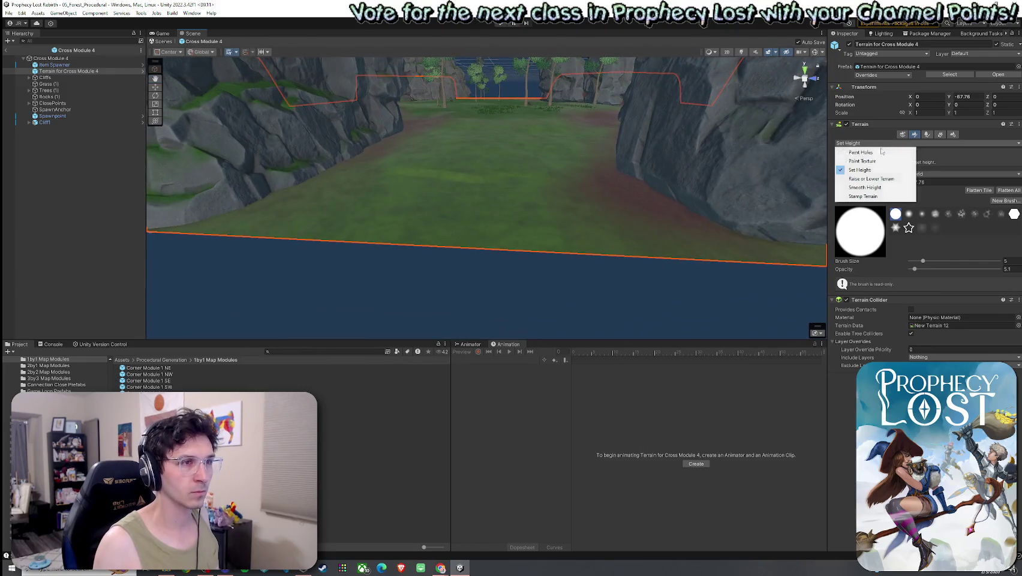
pyautogui.click(874, 180)
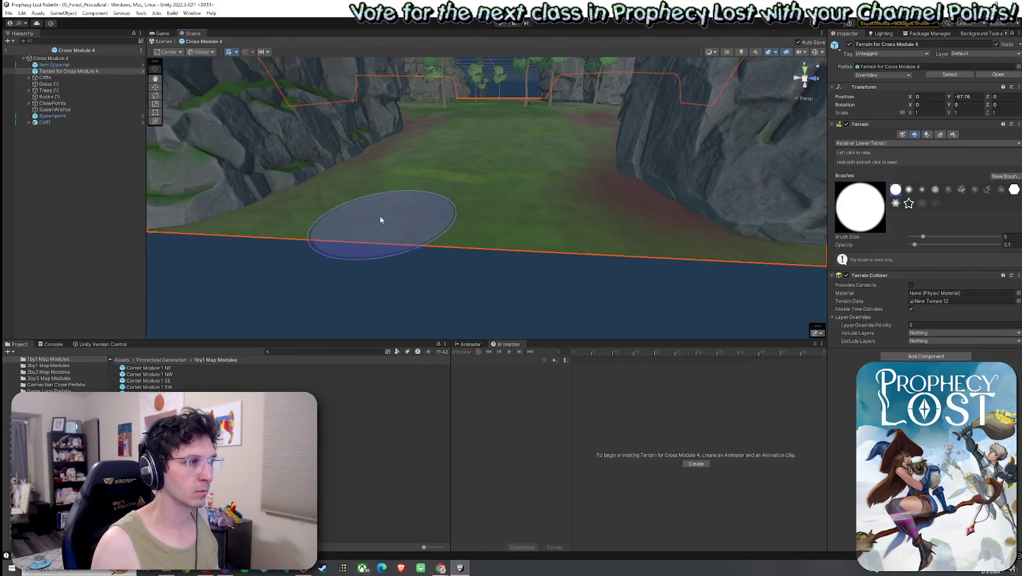
pyautogui.scroll(-3, 723, 234)
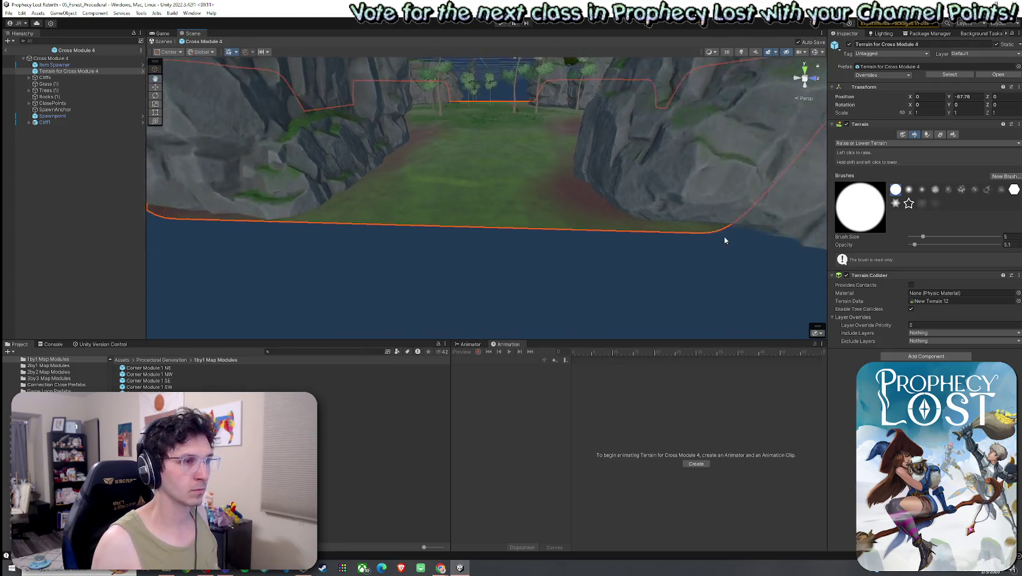
pyautogui.scroll(-1, 717, 240)
pyautogui.moveTo(710, 241)
pyautogui.mouseDown()
pyautogui.moveTo(667, 198)
pyautogui.moveTo(512, 192)
pyautogui.moveTo(540, 207)
pyautogui.moveTo(378, 233)
pyautogui.moveTo(353, 216)
pyautogui.moveTo(280, 246)
pyautogui.moveTo(315, 262)
pyautogui.moveTo(445, 222)
pyautogui.moveTo(414, 207)
pyautogui.moveTo(360, 210)
pyautogui.moveTo(365, 222)
pyautogui.moveTo(442, 172)
pyautogui.moveTo(376, 151)
pyautogui.moveTo(342, 175)
pyautogui.moveTo(403, 174)
pyautogui.moveTo(432, 144)
pyautogui.moveTo(586, 272)
pyautogui.mouseUp()
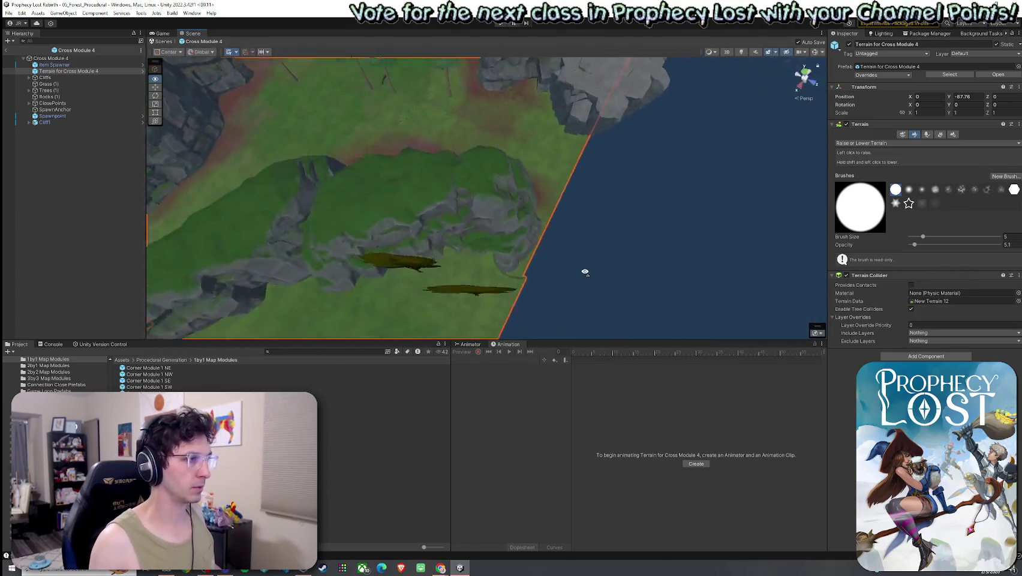
pyautogui.scroll(-2, 586, 272)
# Step: Nudge Cliff2 (4) sideways and turn it slightly around its vertical axis
pyautogui.click(428, 237)
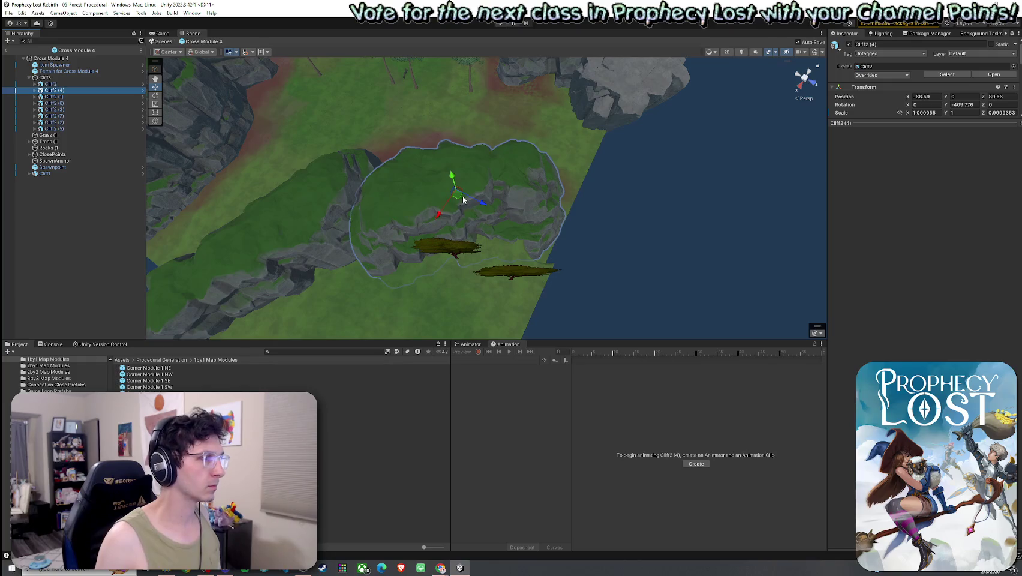
pyautogui.moveTo(463, 199); pyautogui.dragTo(485, 201)
pyautogui.press('e')
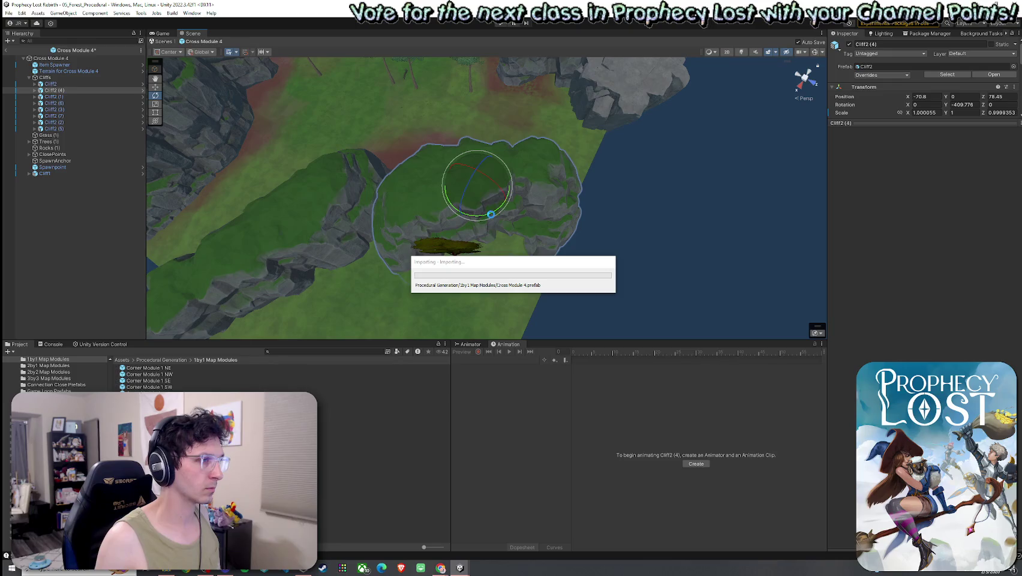
pyautogui.moveTo(477, 216); pyautogui.dragTo(500, 211)
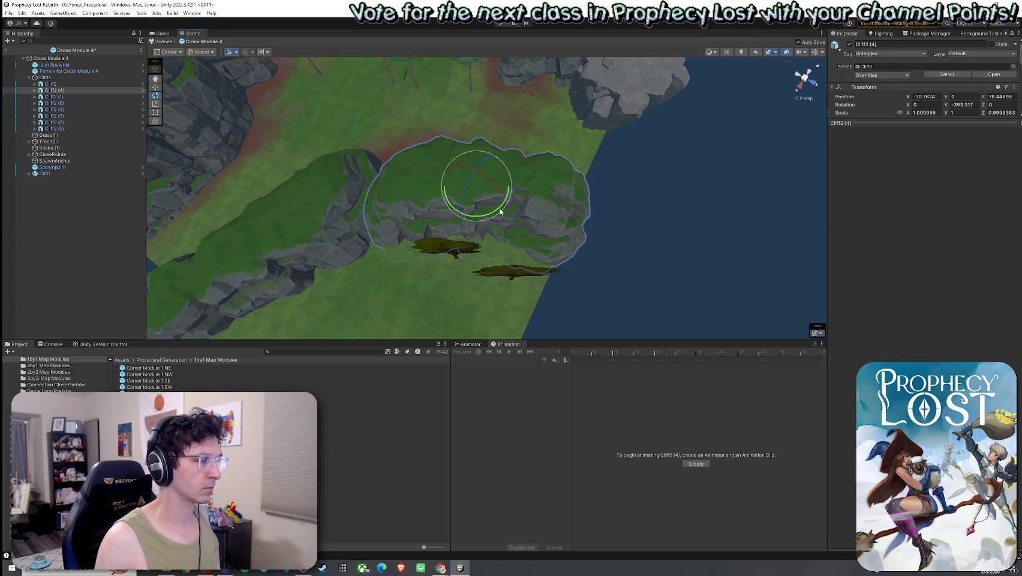
pyautogui.moveTo(599, 247)
pyautogui.mouseDown()
pyautogui.moveTo(483, 241)
pyautogui.moveTo(427, 152)
pyautogui.moveTo(326, 179)
pyautogui.moveTo(194, 167)
pyautogui.moveTo(273, 190)
pyautogui.moveTo(302, 232)
pyautogui.moveTo(428, 255)
pyautogui.moveTo(486, 177)
pyautogui.moveTo(521, 184)
pyautogui.moveTo(326, 141)
pyautogui.moveTo(297, 119)
pyautogui.moveTo(379, 120)
pyautogui.moveTo(558, 166)
pyautogui.moveTo(266, 116)
pyautogui.moveTo(230, 171)
pyautogui.moveTo(227, 180)
pyautogui.moveTo(294, 182)
pyautogui.moveTo(514, 175)
pyautogui.mouseUp()
pyautogui.press('w')
pyautogui.press('e')
# Step: Move Cliff2 (7) to X -51.22, Z 103.74, then view the module from above
pyautogui.click(513, 174)
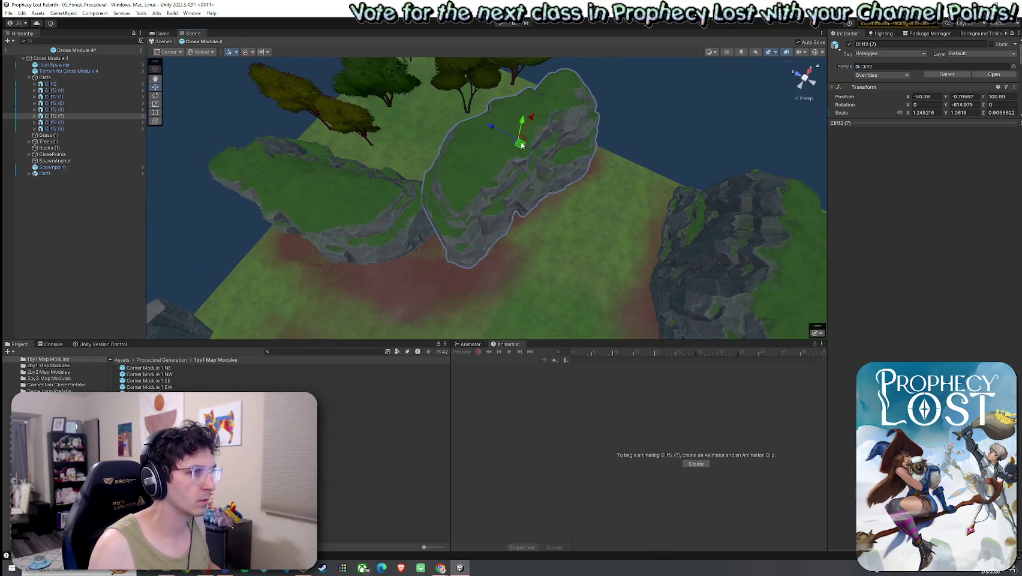
pyautogui.moveTo(522, 138)
pyautogui.mouseDown()
pyautogui.moveTo(522, 168)
pyautogui.moveTo(426, 142)
pyautogui.moveTo(289, 56)
pyautogui.moveTo(420, 90)
pyautogui.moveTo(570, 96)
pyautogui.moveTo(1007, 44)
pyautogui.mouseUp()
pyautogui.scroll(5, 479, 180)
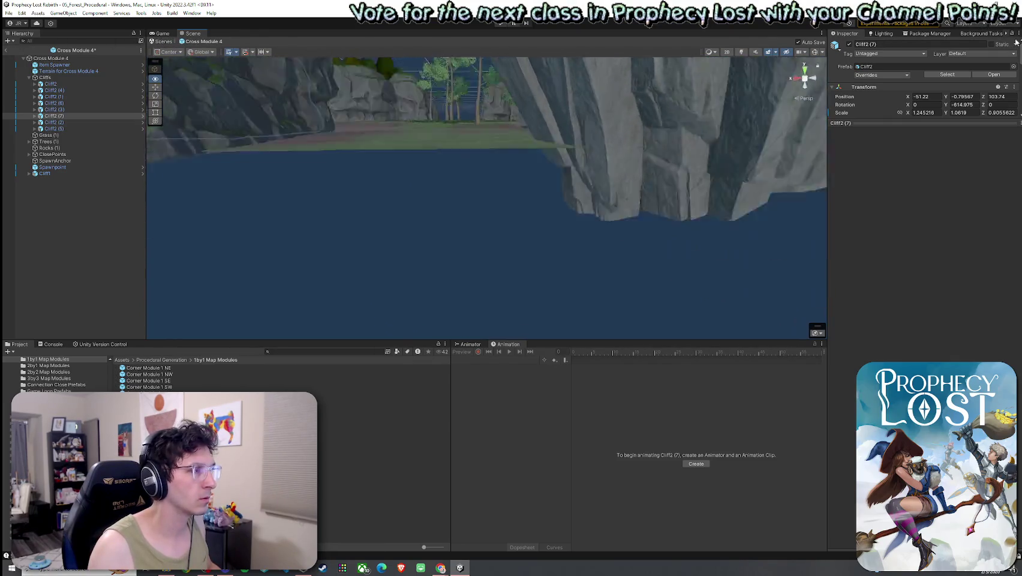
pyautogui.moveTo(180, 150)
pyautogui.mouseDown()
pyautogui.moveTo(209, 103)
pyautogui.moveTo(51, 34)
pyautogui.mouseUp()
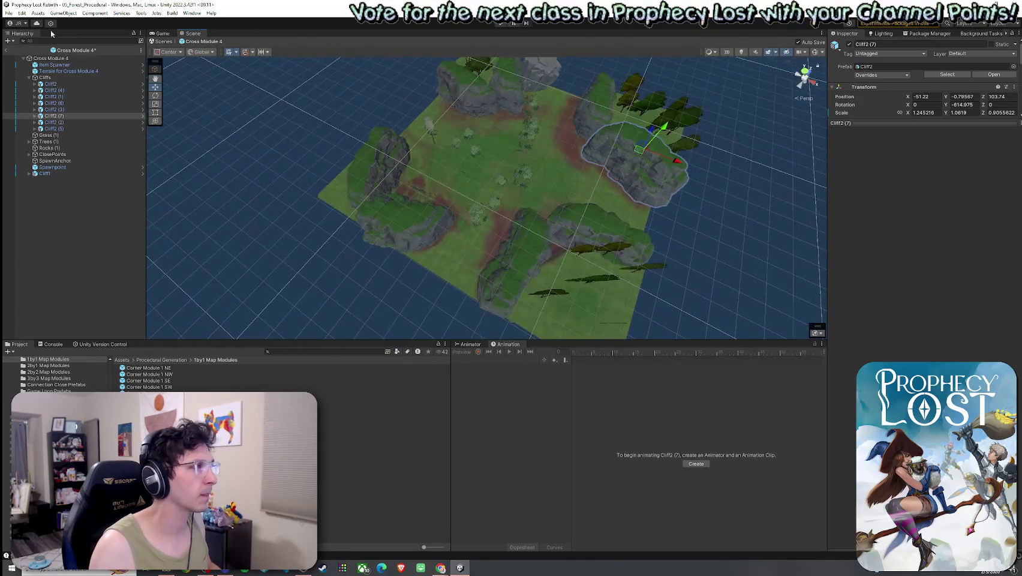
# Step: Save the scene, then raise the Item Spawner's Y position from -87.76 to -85.19
pyautogui.click(15, 9)
pyautogui.click(36, 47)
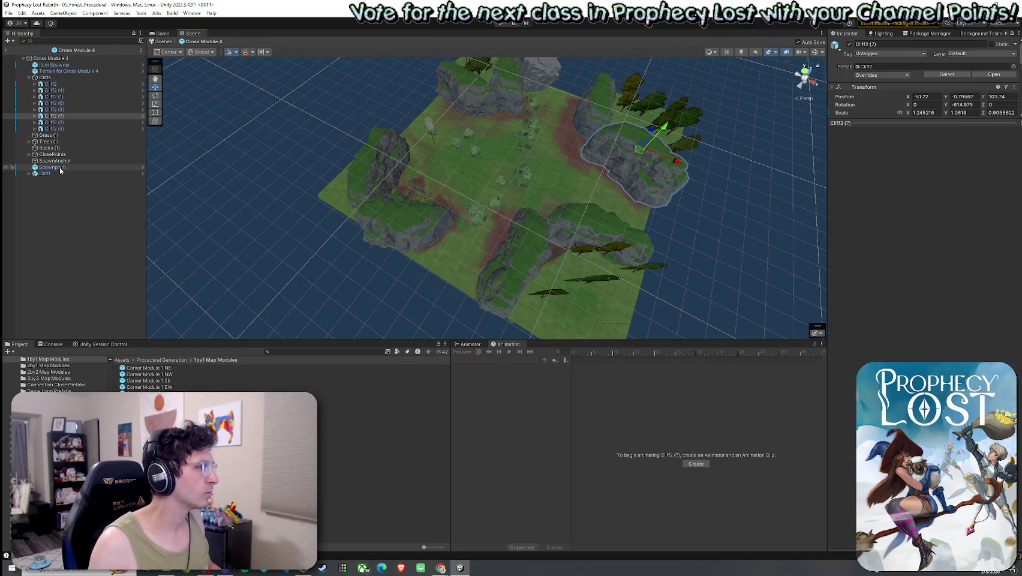
pyautogui.click(29, 77)
pyautogui.doubleClick(54, 64)
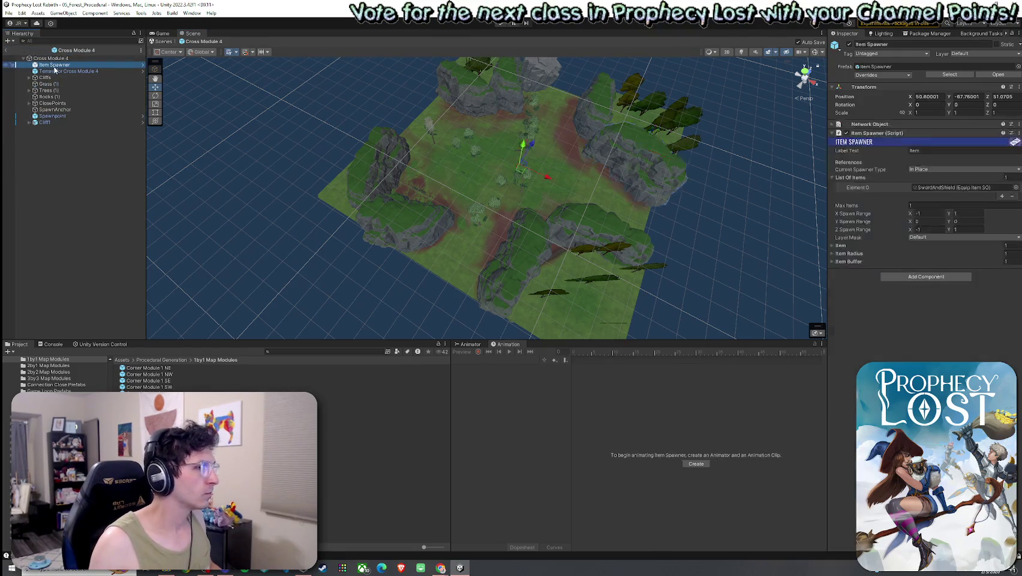
pyautogui.moveTo(487, 174); pyautogui.dragTo(793, 64)
pyautogui.moveTo(732, 102)
pyautogui.mouseDown()
pyautogui.moveTo(442, 168)
pyautogui.moveTo(598, 76)
pyautogui.mouseUp()
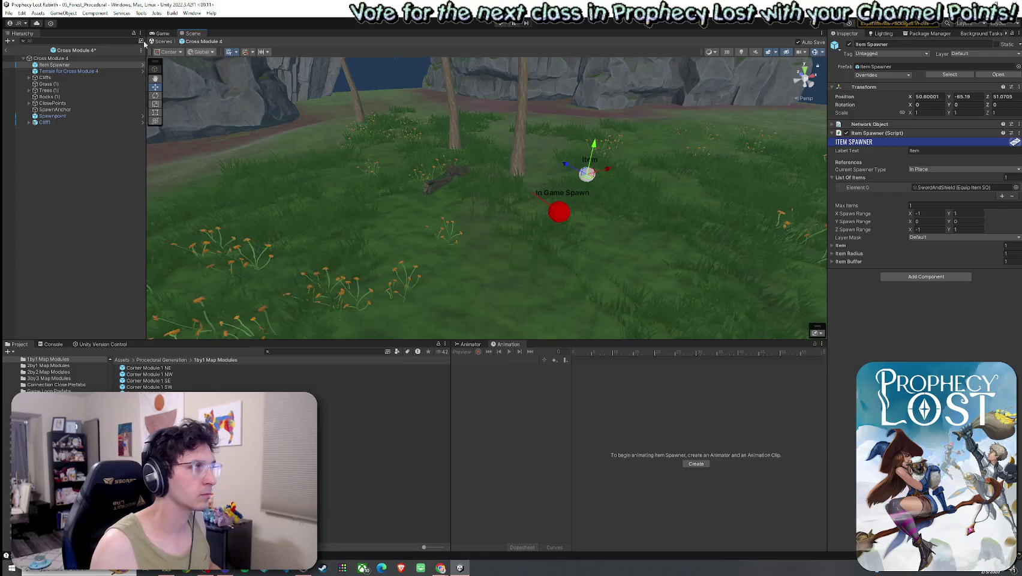
# Step: Save the Cross Module 4 changes with File > Save and refocus the Unity editor
pyautogui.click(9, 13)
pyautogui.click(22, 51)
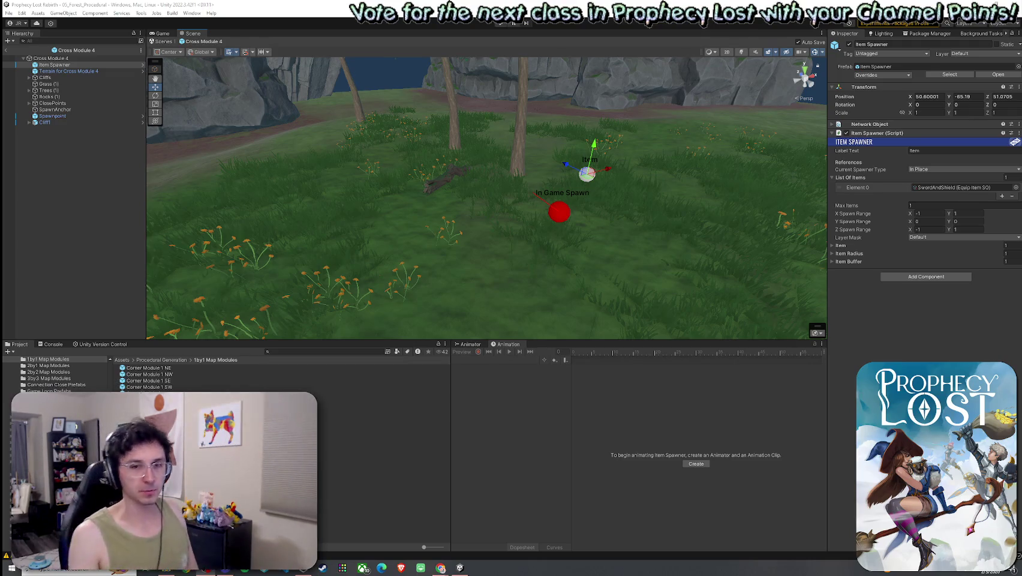
pyautogui.click(209, 10)
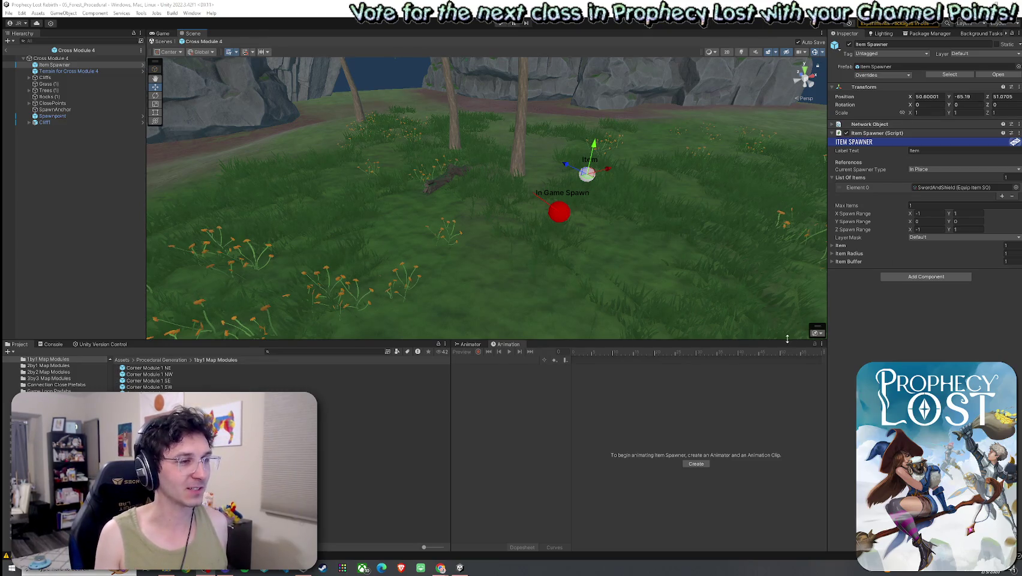
# Step: Drag the splitter above the Project/Animation panels down so the Scene view shows more of Cross Module 4
pyautogui.moveTo(787, 341); pyautogui.dragTo(796, 420)
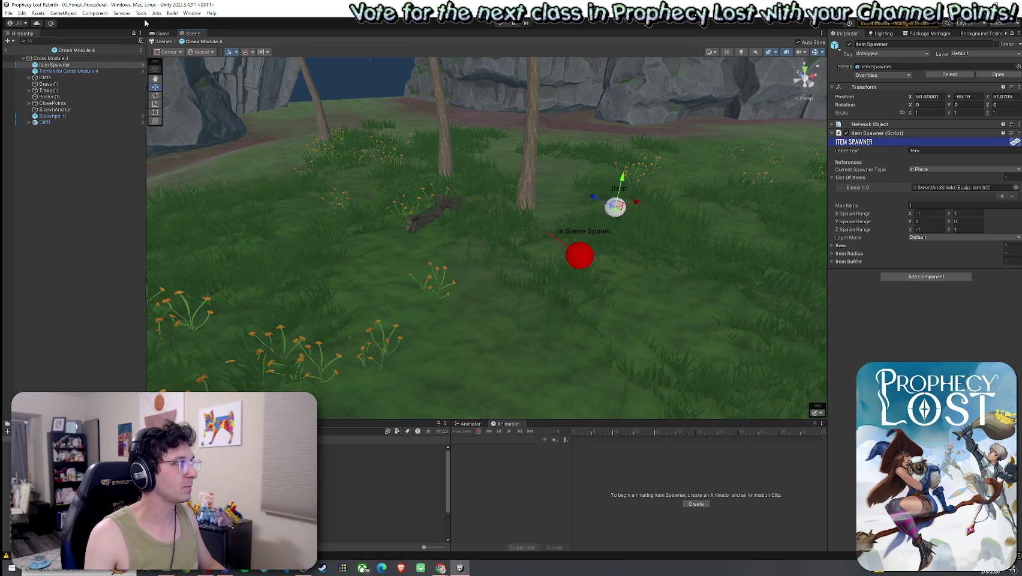
pyautogui.scroll(-4, 424, 204)
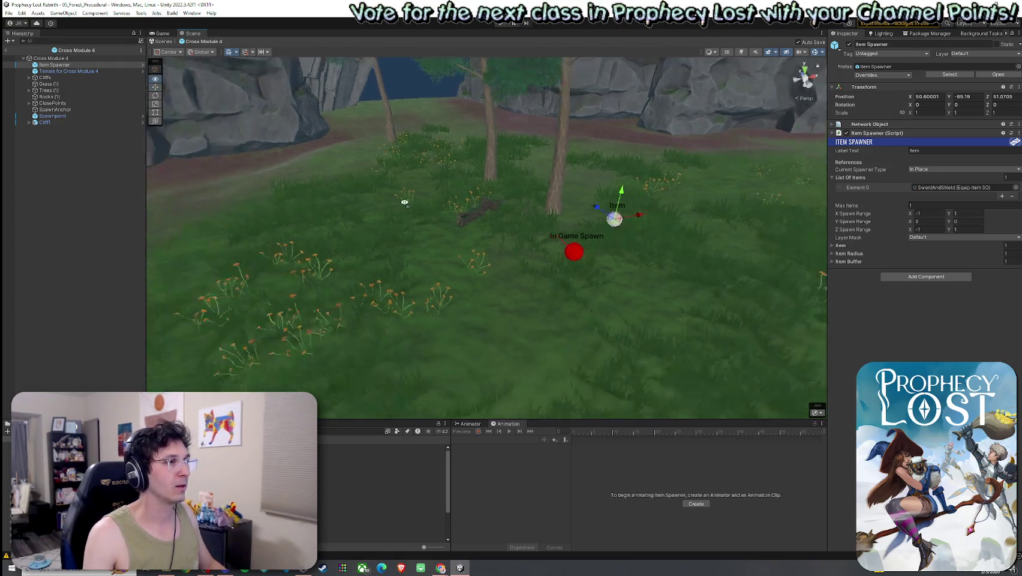
# Step: Save the Cross Module 4 prefab with File > Save and exit Prefab Mode to 05_Forest_Procedural
pyautogui.click(21, 13)
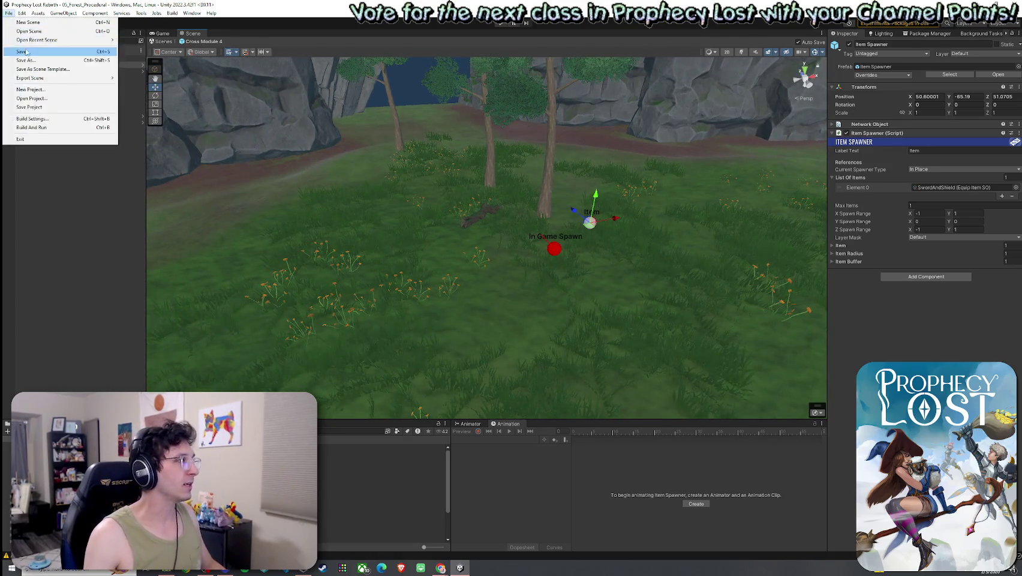
pyautogui.scroll(-5, 384, 492)
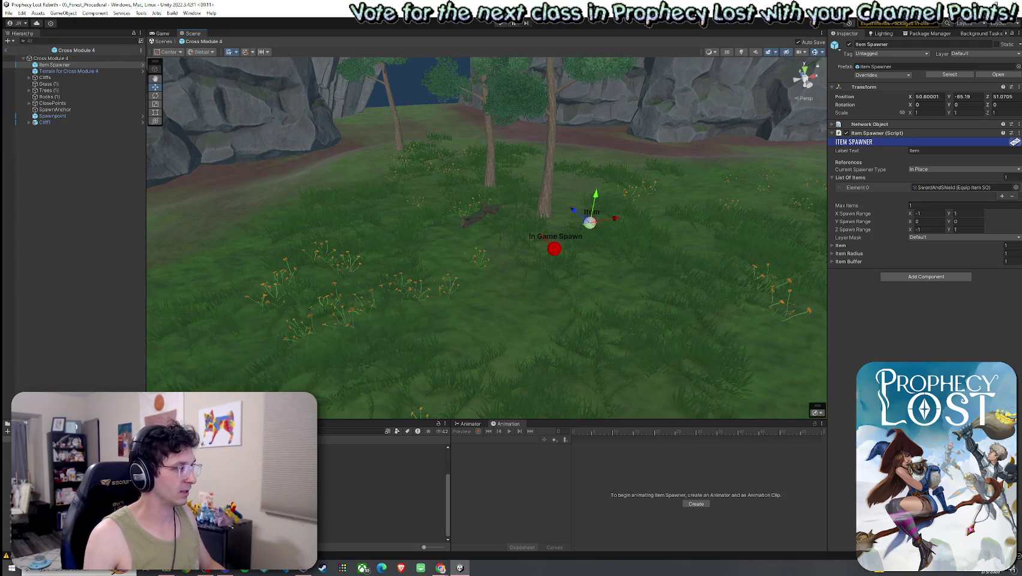
pyautogui.moveTo(384, 419); pyautogui.dragTo(383, 365)
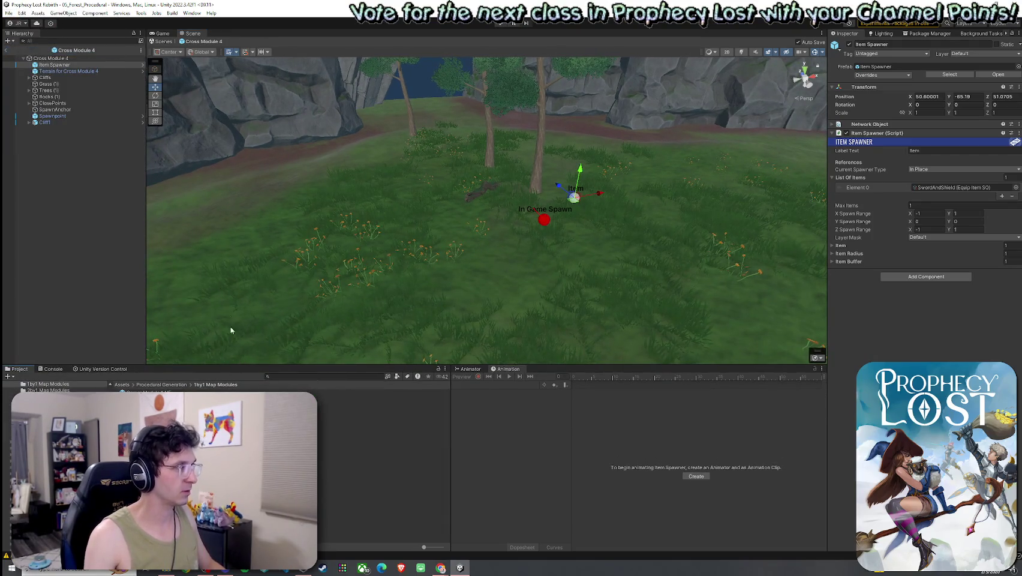
pyautogui.click(8, 12)
pyautogui.click(362, 165)
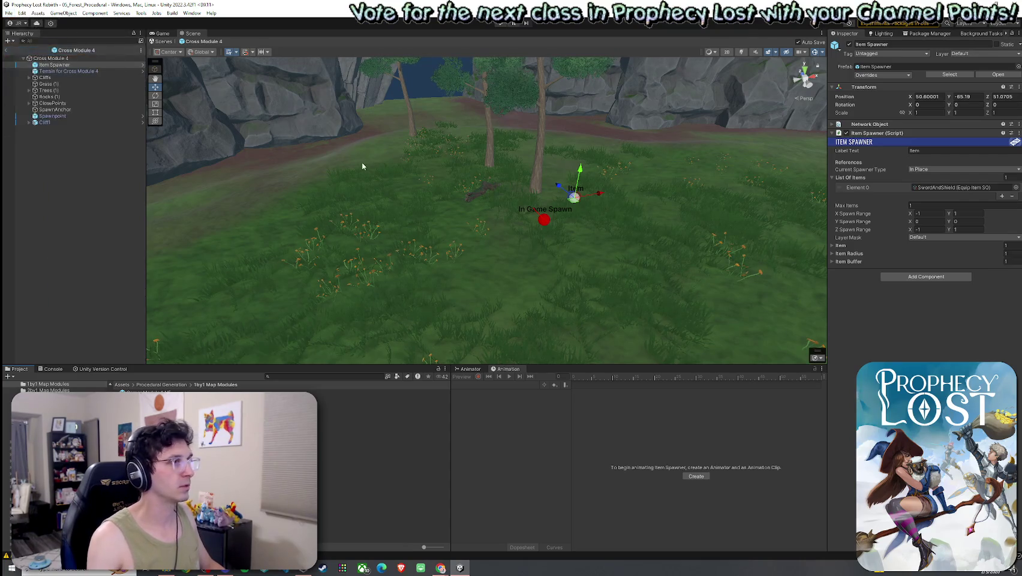
pyautogui.click(6, 50)
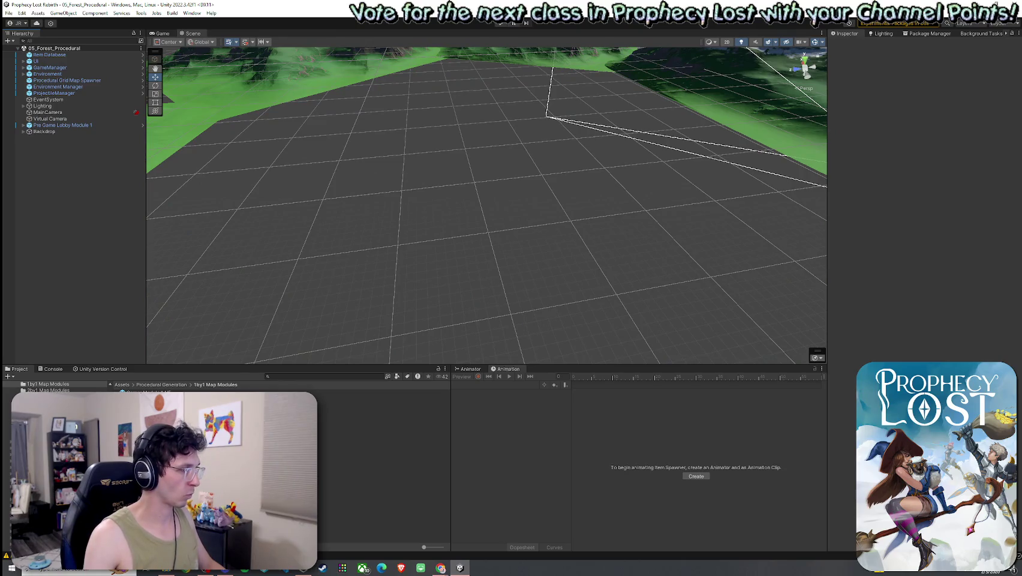
# Step: Drag TJunction Module ESW 2 from the Project window into the scene, then orbit toward the cliffs
pyautogui.doubleClick(335, 528)
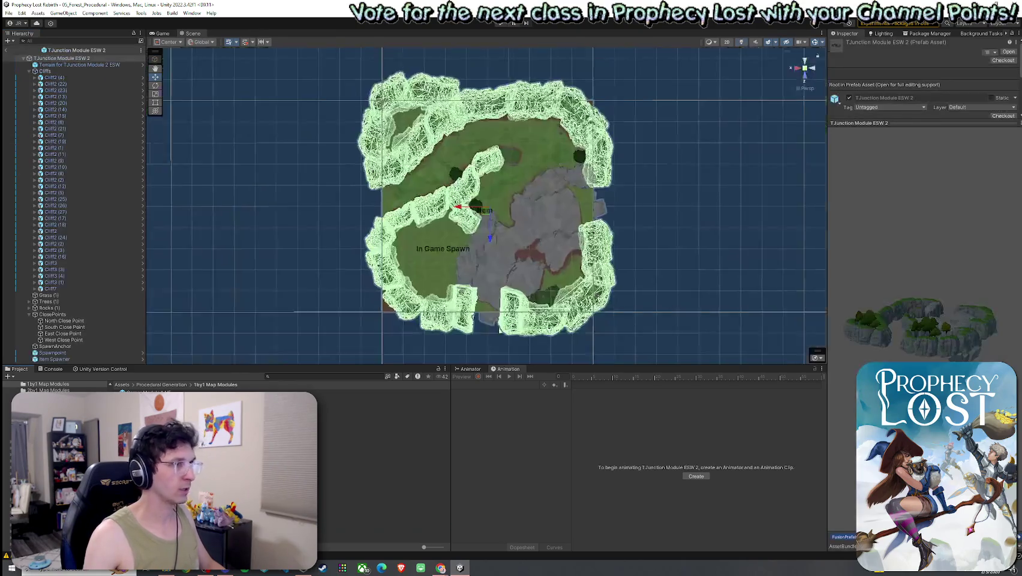
pyautogui.click(6, 50)
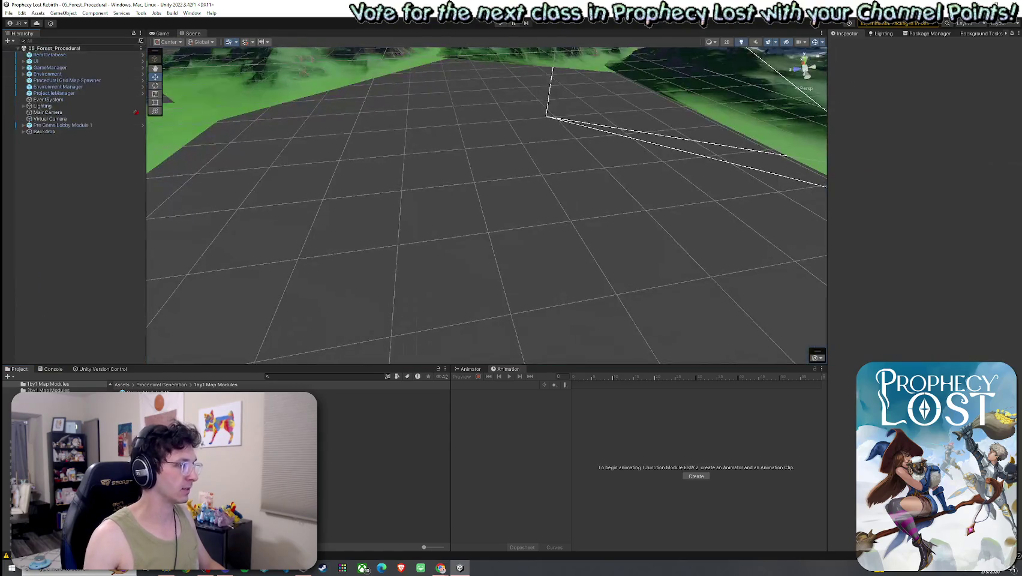
pyautogui.moveTo(335, 527)
pyautogui.mouseDown()
pyautogui.moveTo(424, 267)
pyautogui.moveTo(399, 283)
pyautogui.moveTo(354, 283)
pyautogui.mouseUp()
pyautogui.scroll(10, 338, 276)
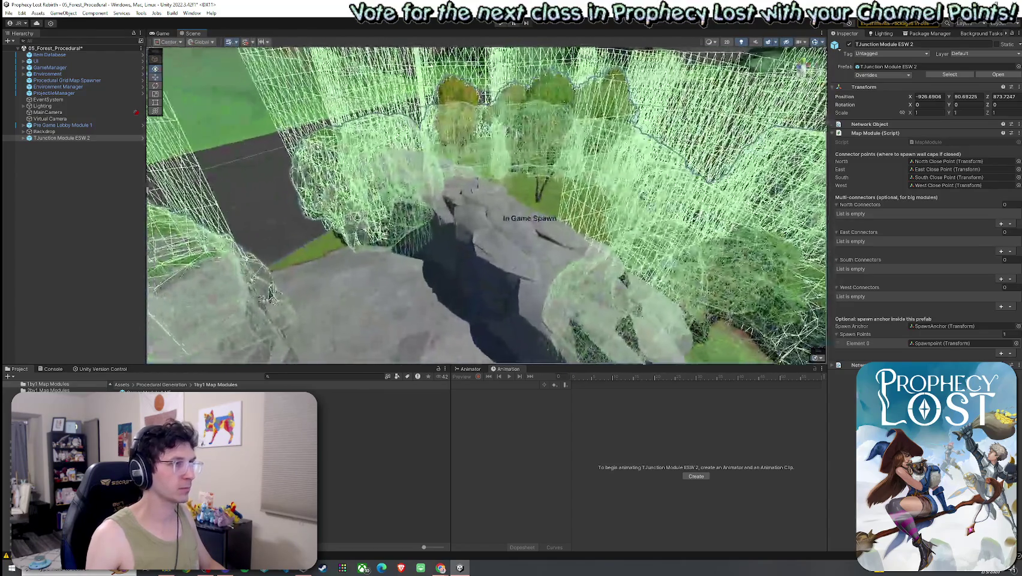
pyautogui.scroll(-8, 321, 258)
pyautogui.moveTo(328, 236)
pyautogui.mouseDown()
pyautogui.moveTo(393, 200)
pyautogui.moveTo(412, 290)
pyautogui.moveTo(326, 290)
pyautogui.moveTo(420, 268)
pyautogui.moveTo(637, 150)
pyautogui.moveTo(615, 183)
pyautogui.moveTo(540, 187)
pyautogui.moveTo(418, 256)
pyautogui.moveTo(661, 255)
pyautogui.moveTo(400, 231)
pyautogui.moveTo(504, 233)
pyautogui.moveTo(540, 223)
pyautogui.moveTo(537, 213)
pyautogui.mouseUp()
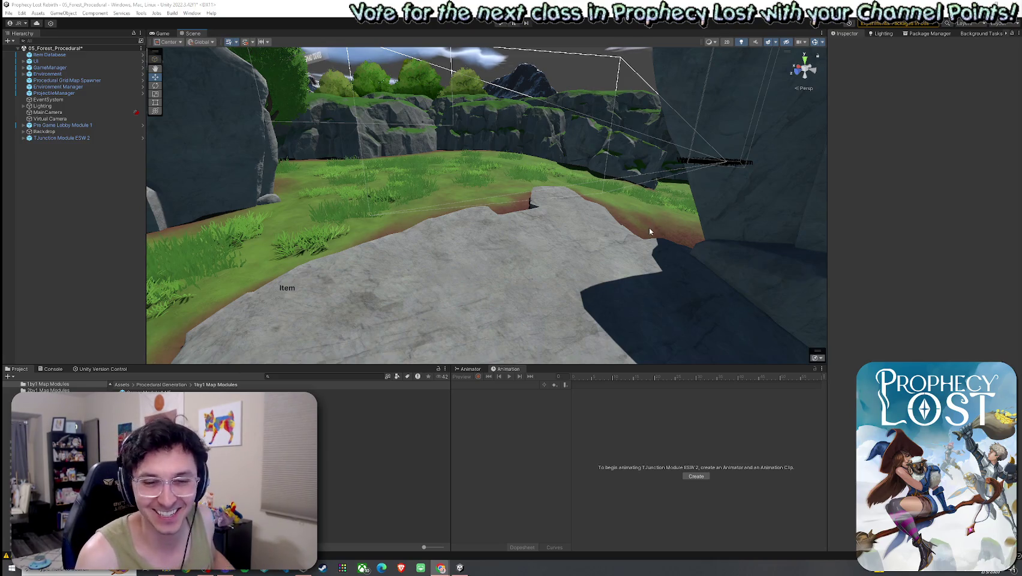
# Step: Save the 05_Forest_Procedural scene and orbit the camera up over the rock plateau
pyautogui.moveTo(639, 228)
pyautogui.mouseDown()
pyautogui.moveTo(609, 179)
pyautogui.moveTo(659, 168)
pyautogui.moveTo(654, 230)
pyautogui.moveTo(802, 265)
pyautogui.moveTo(846, 201)
pyautogui.moveTo(848, 169)
pyautogui.moveTo(876, 160)
pyautogui.moveTo(993, 172)
pyautogui.moveTo(200, 149)
pyautogui.moveTo(24, 170)
pyautogui.moveTo(927, 173)
pyautogui.moveTo(869, 261)
pyautogui.moveTo(967, 268)
pyautogui.moveTo(18, 271)
pyautogui.moveTo(112, 267)
pyautogui.moveTo(152, 212)
pyautogui.moveTo(143, 213)
pyautogui.mouseUp()
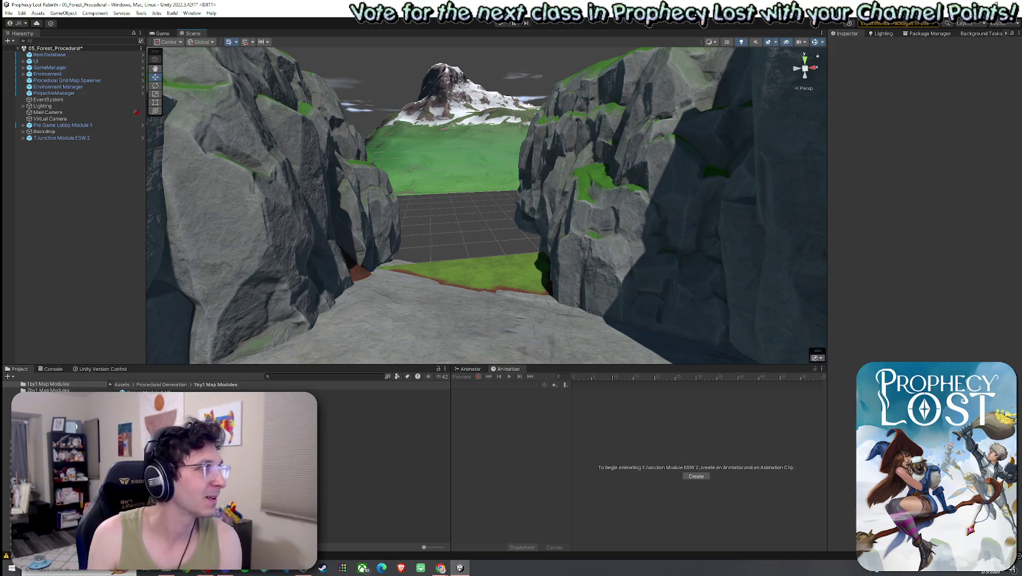
pyautogui.click(9, 13)
pyautogui.click(24, 48)
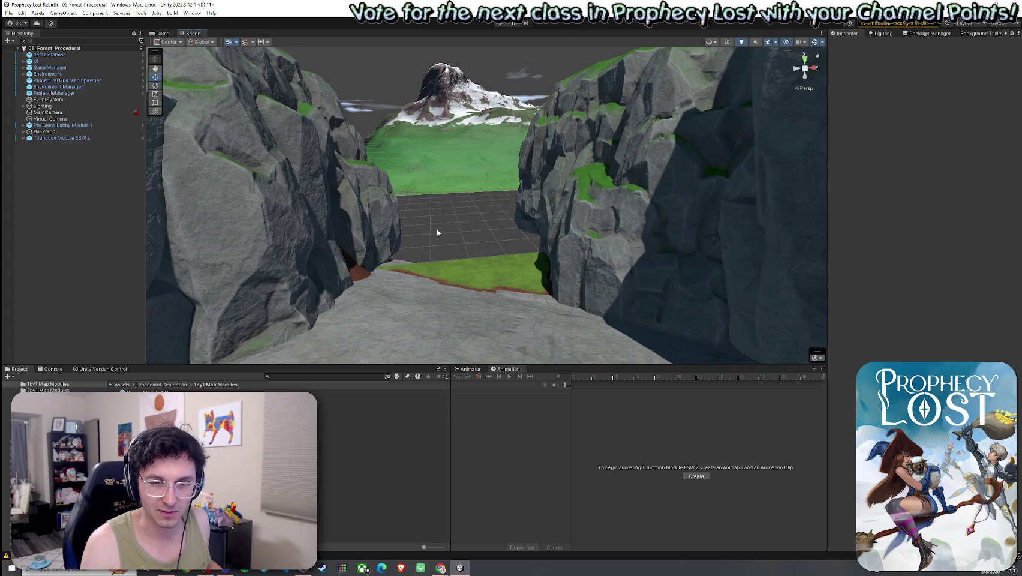
pyautogui.moveTo(432, 236)
pyautogui.mouseDown()
pyautogui.moveTo(502, 289)
pyautogui.moveTo(479, 279)
pyautogui.moveTo(388, 305)
pyautogui.moveTo(456, 270)
pyautogui.mouseUp()
pyautogui.scroll(5, 503, 282)
# Step: Select the module's terrain and set Paint Terrain to Paint Texture with the GrassMud layer
pyautogui.click(526, 235)
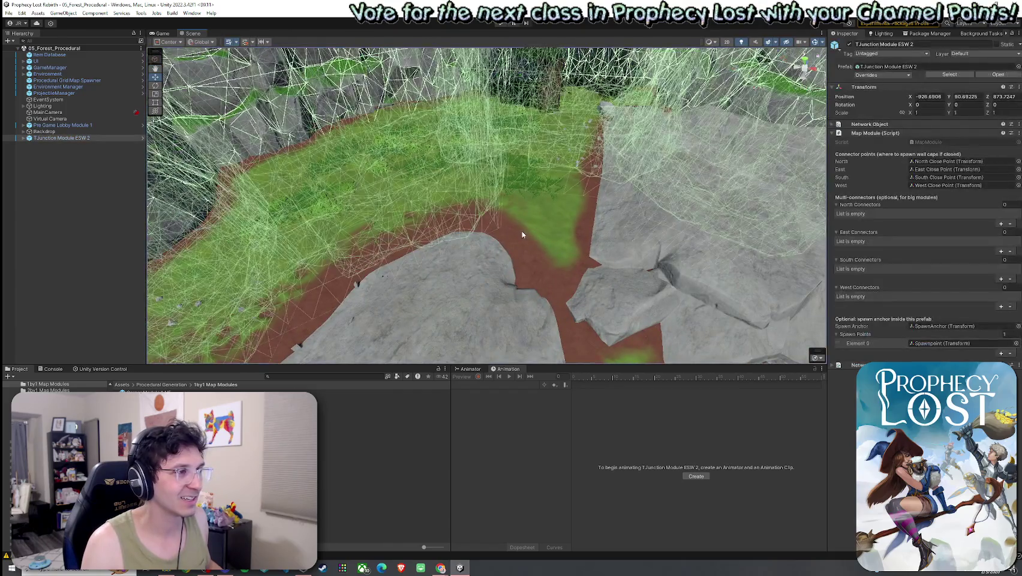
pyautogui.click(914, 134)
pyautogui.click(869, 143)
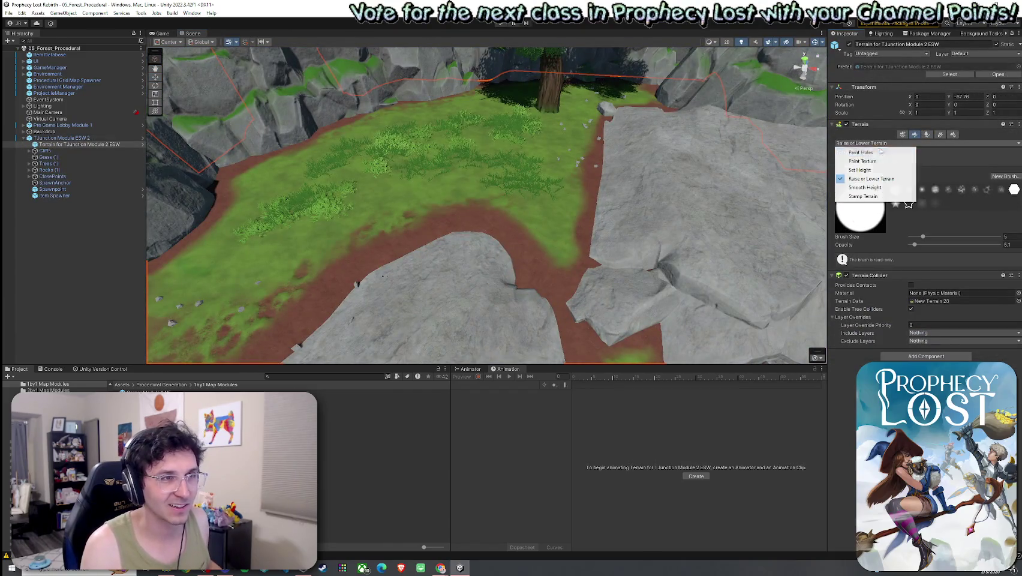
pyautogui.click(851, 174)
pyautogui.click(936, 229)
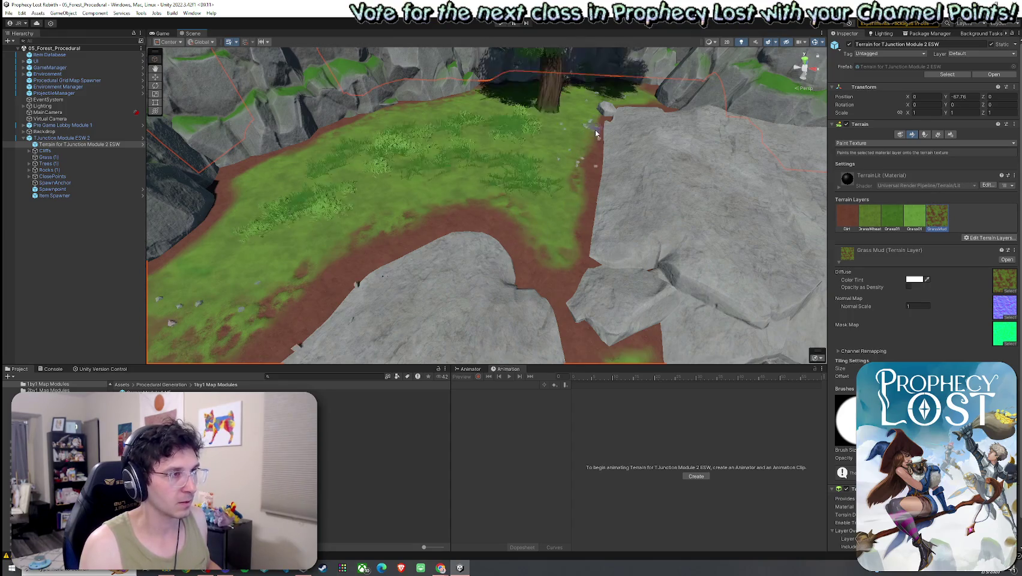
# Step: Brush GrassMud patches over the rocky dirt path and up along it
pyautogui.moveTo(572, 228)
pyautogui.mouseDown()
pyautogui.moveTo(489, 237)
pyautogui.moveTo(561, 223)
pyautogui.mouseUp()
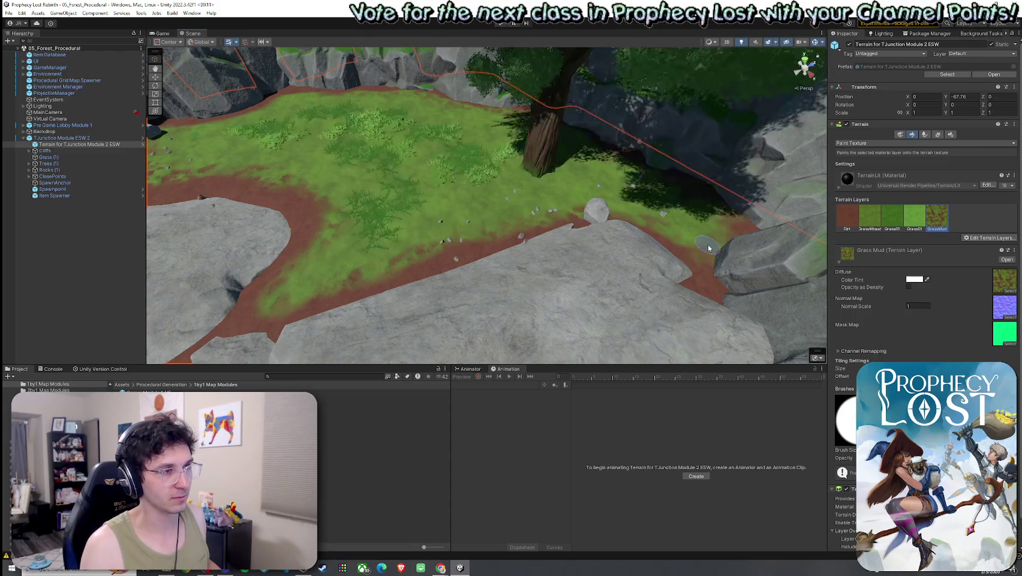
pyautogui.moveTo(568, 262)
pyautogui.mouseDown()
pyautogui.moveTo(524, 269)
pyautogui.moveTo(578, 306)
pyautogui.moveTo(714, 265)
pyautogui.mouseUp()
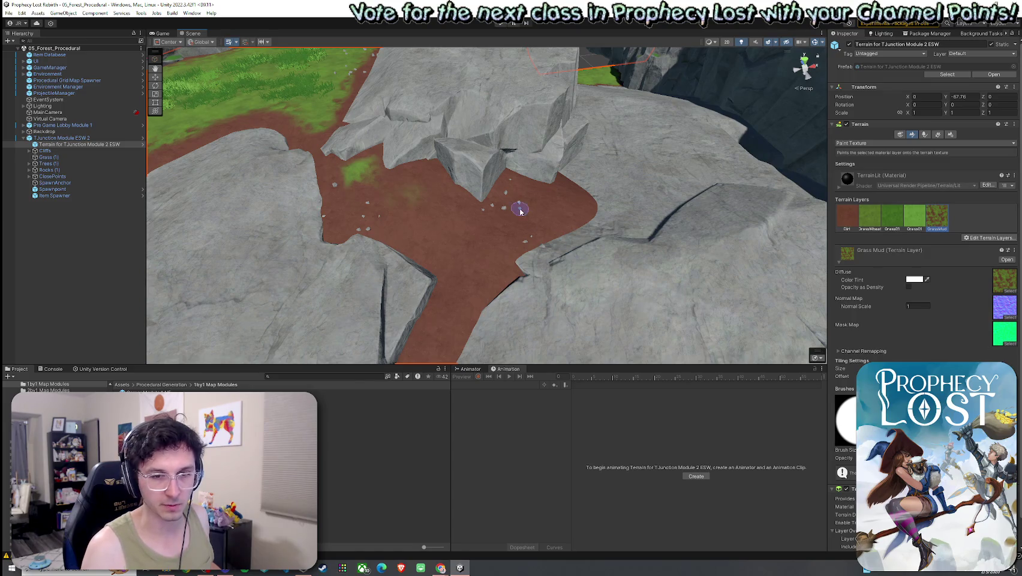
pyautogui.moveTo(403, 196)
pyautogui.mouseDown()
pyautogui.moveTo(409, 217)
pyautogui.moveTo(408, 199)
pyautogui.moveTo(468, 230)
pyautogui.moveTo(547, 217)
pyautogui.moveTo(513, 205)
pyautogui.moveTo(546, 207)
pyautogui.mouseUp()
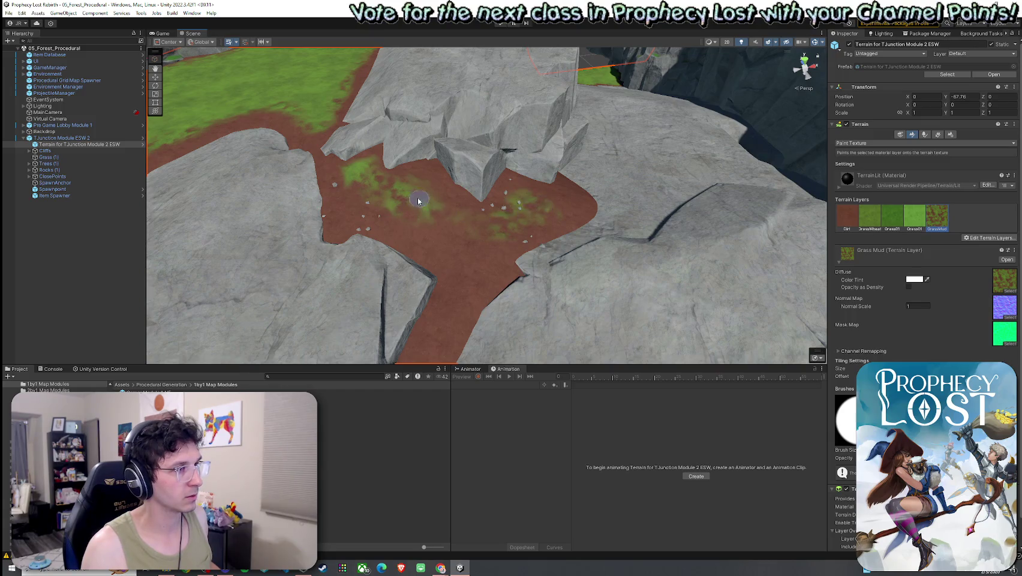
pyautogui.scroll(3, 450, 282)
pyautogui.moveTo(442, 298)
pyautogui.mouseDown()
pyautogui.moveTo(444, 273)
pyautogui.moveTo(468, 255)
pyautogui.moveTo(472, 166)
pyautogui.moveTo(410, 124)
pyautogui.moveTo(417, 96)
pyautogui.moveTo(490, 103)
pyautogui.moveTo(515, 187)
pyautogui.moveTo(532, 201)
pyautogui.moveTo(628, 162)
pyautogui.moveTo(591, 167)
pyautogui.mouseUp()
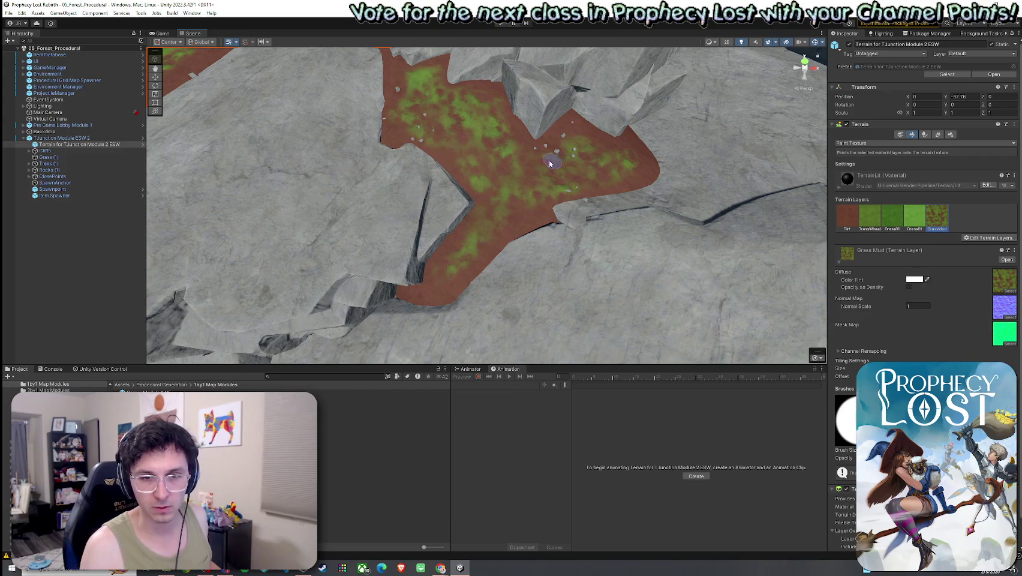
# Step: Orbit around the terrain and select the GrassWheat layer for painting
pyautogui.press('.')
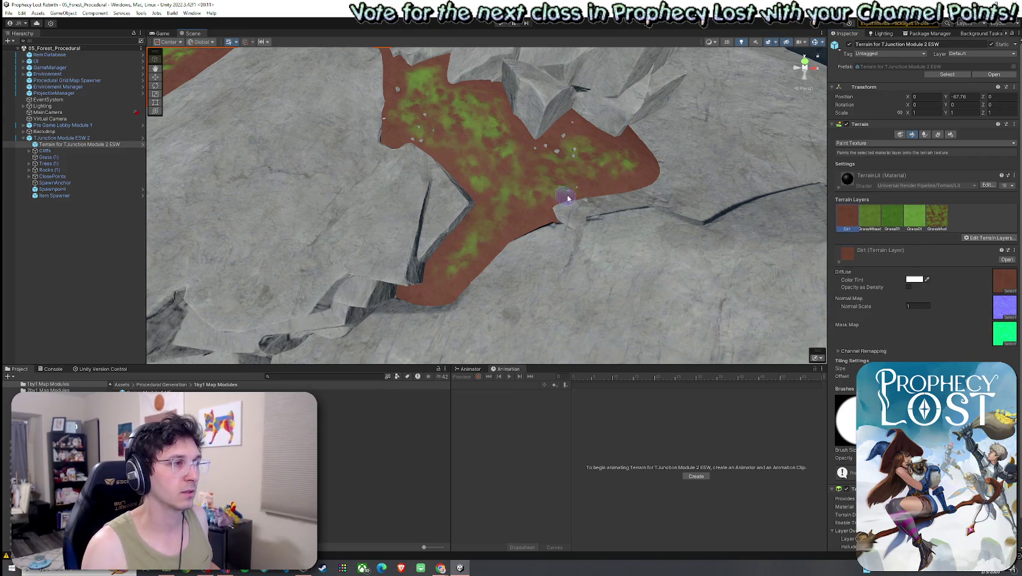
pyautogui.moveTo(553, 204)
pyautogui.mouseDown()
pyautogui.moveTo(467, 182)
pyautogui.moveTo(423, 105)
pyautogui.mouseUp()
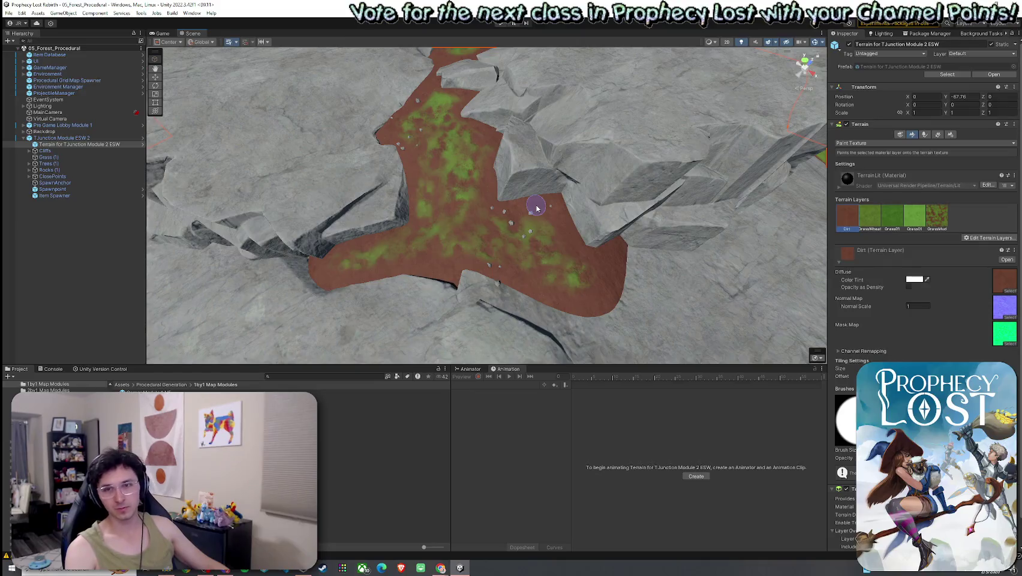
pyautogui.moveTo(523, 249)
pyautogui.mouseDown()
pyautogui.moveTo(616, 218)
pyautogui.moveTo(627, 246)
pyautogui.mouseUp()
pyautogui.click(876, 221)
pyautogui.scroll(10, 576, 264)
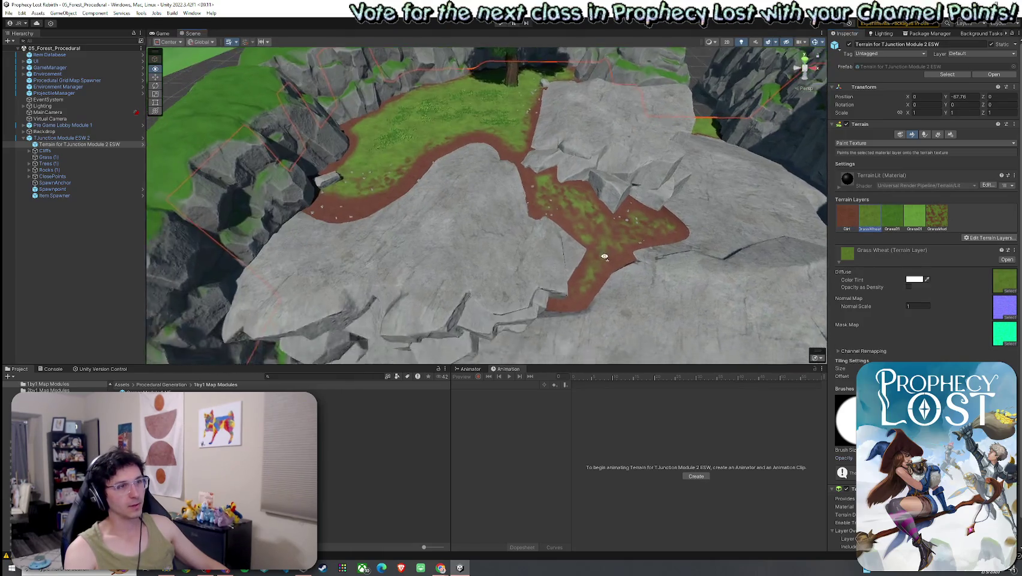
pyautogui.scroll(-2, 435, 299)
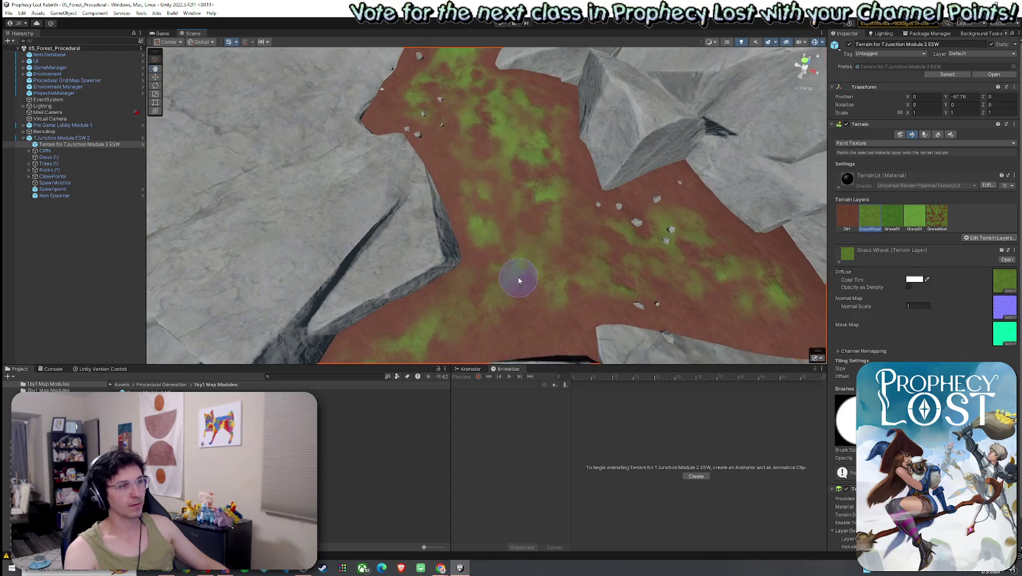
# Step: Paint GrassWheat streaks up the dirt path and along its right branch
pyautogui.moveTo(520, 281)
pyautogui.mouseDown()
pyautogui.moveTo(536, 171)
pyautogui.moveTo(495, 155)
pyautogui.moveTo(460, 114)
pyautogui.moveTo(457, 80)
pyautogui.mouseUp()
pyautogui.scroll(-1, 474, 108)
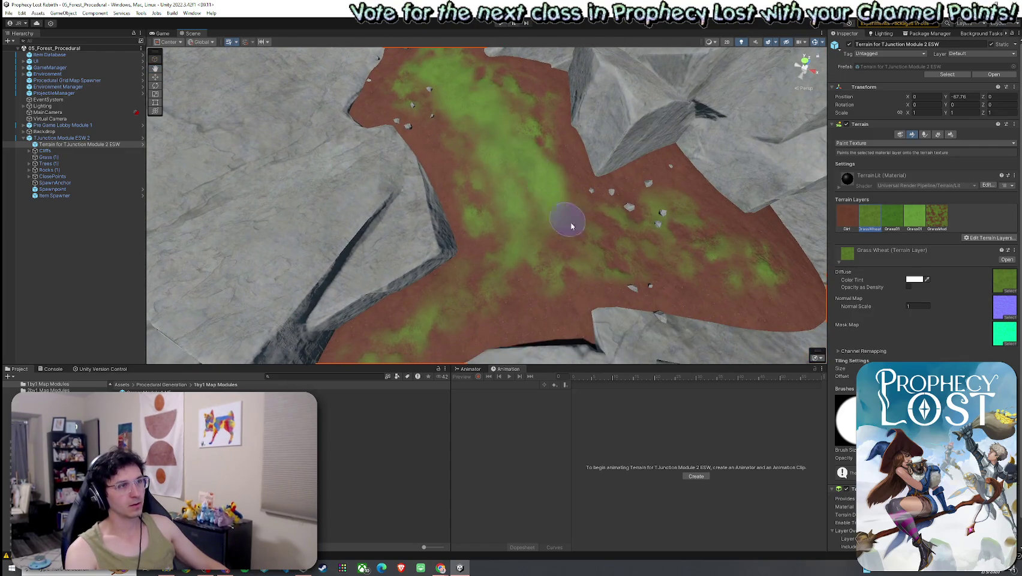
pyautogui.moveTo(565, 222)
pyautogui.mouseDown()
pyautogui.moveTo(655, 235)
pyautogui.moveTo(605, 224)
pyautogui.moveTo(595, 202)
pyautogui.moveTo(581, 203)
pyautogui.mouseUp()
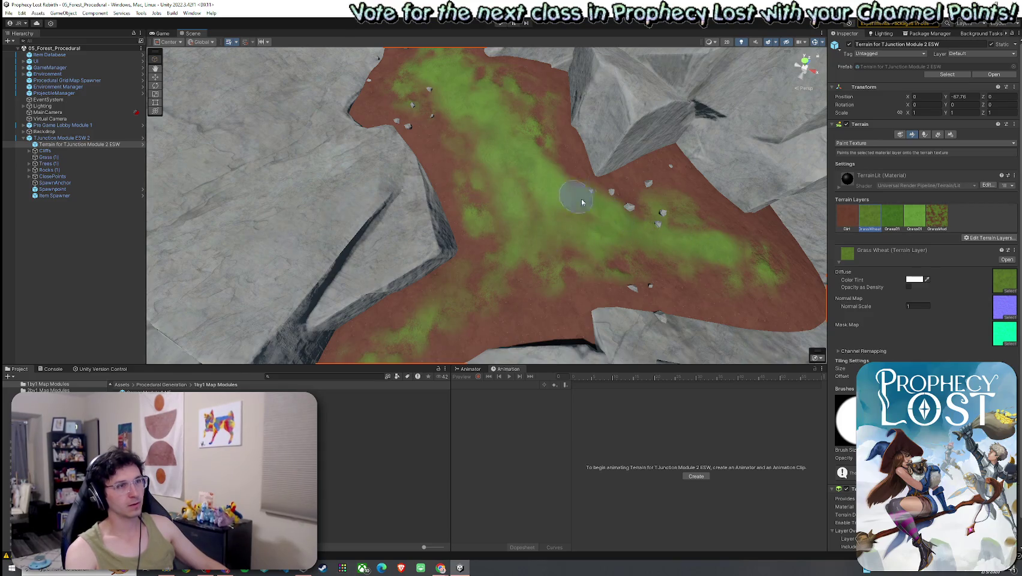
pyautogui.moveTo(493, 228)
pyautogui.mouseDown()
pyautogui.moveTo(511, 219)
pyautogui.moveTo(509, 234)
pyautogui.moveTo(454, 210)
pyautogui.mouseUp()
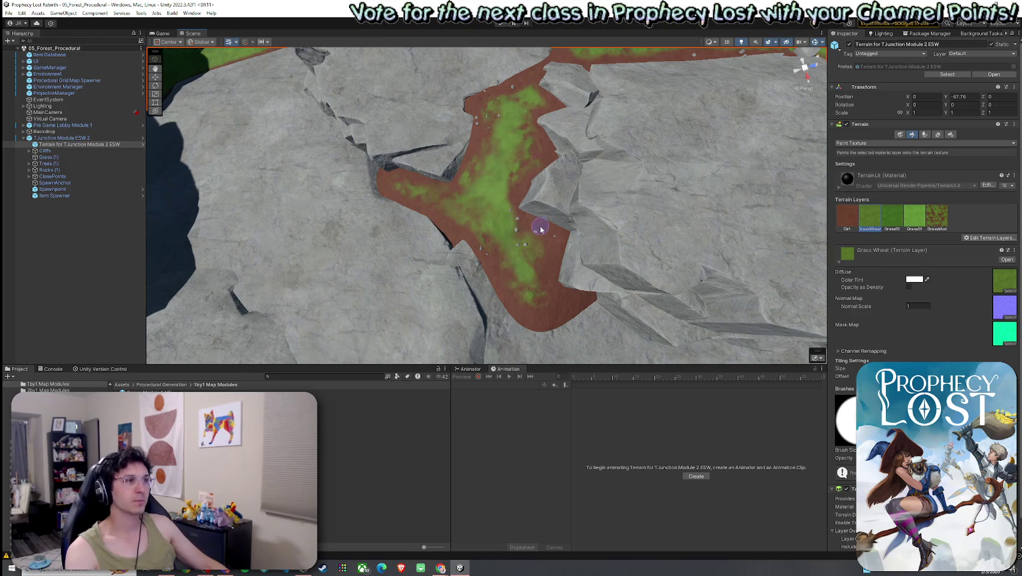
pyautogui.moveTo(498, 224); pyautogui.dragTo(454, 201)
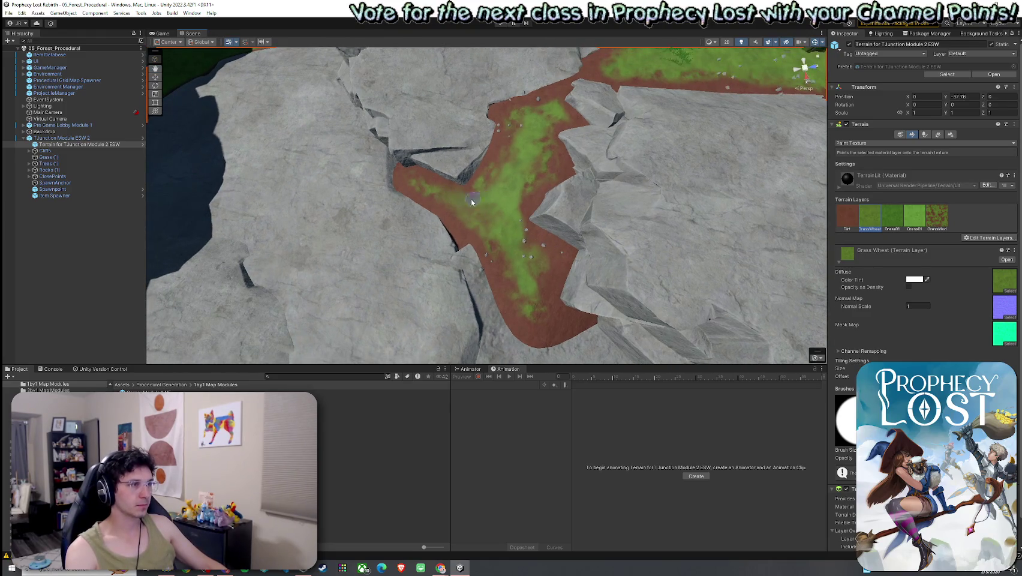
pyautogui.moveTo(506, 237)
pyautogui.mouseDown()
pyautogui.moveTo(488, 241)
pyautogui.moveTo(593, 217)
pyautogui.moveTo(759, 209)
pyautogui.moveTo(574, 204)
pyautogui.moveTo(513, 190)
pyautogui.moveTo(445, 122)
pyautogui.moveTo(795, 200)
pyautogui.moveTo(652, 224)
pyautogui.moveTo(474, 226)
pyautogui.mouseUp()
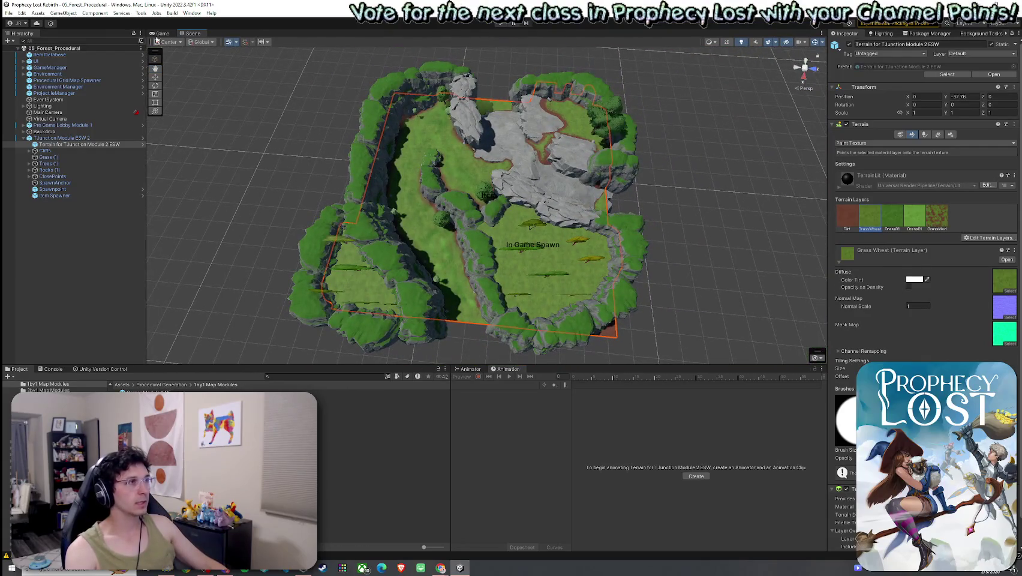
pyautogui.click(9, 13)
pyautogui.click(36, 53)
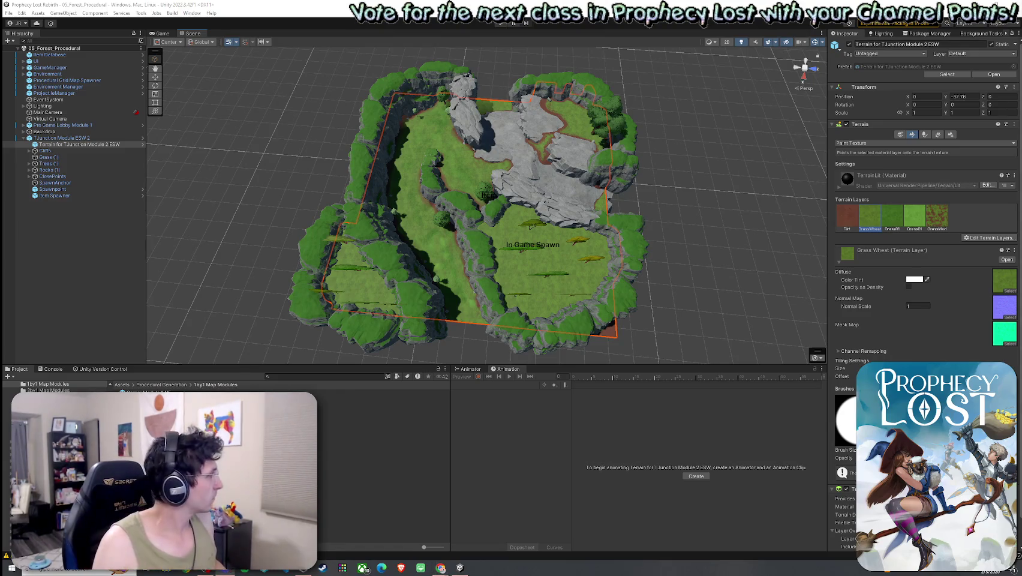
pyautogui.click(400, 3)
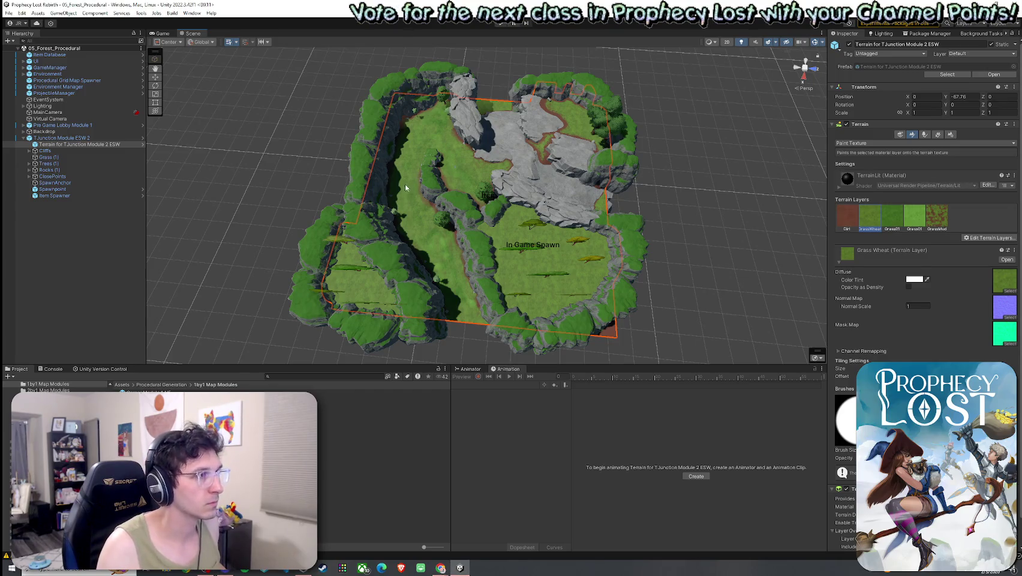
pyautogui.scroll(10, 370, 140)
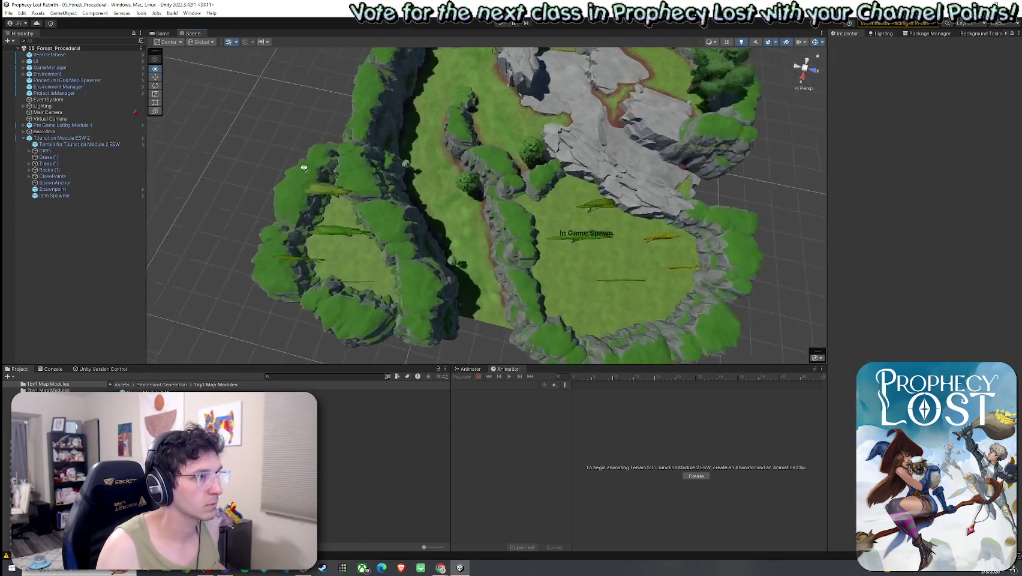
pyautogui.moveTo(339, 151)
pyautogui.mouseDown()
pyautogui.moveTo(699, 56)
pyautogui.moveTo(627, 127)
pyautogui.moveTo(661, 130)
pyautogui.moveTo(568, 124)
pyautogui.mouseUp()
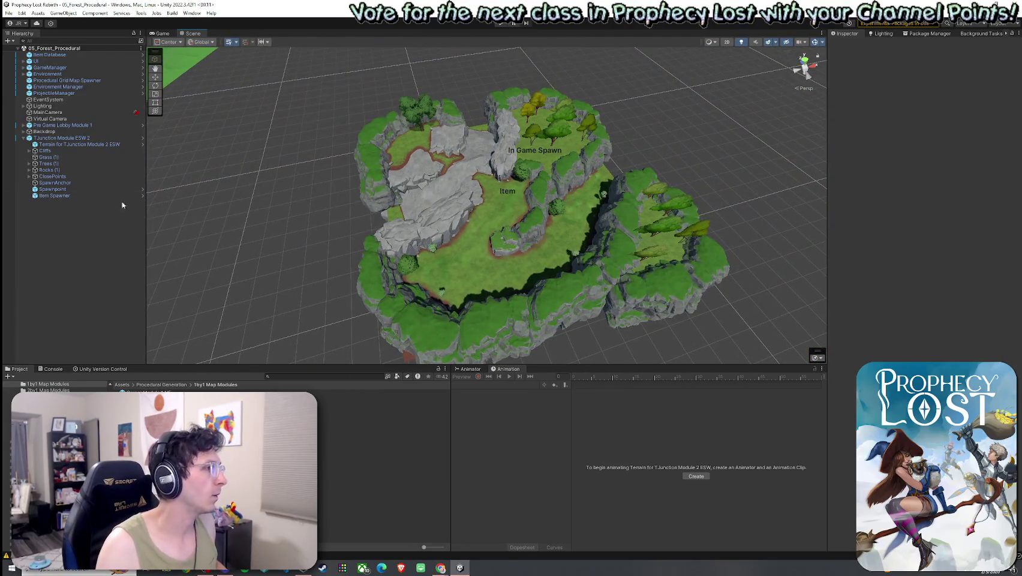
# Step: Apply all overrides to the TJunction Module ESW 2 prefab, then delete it from the scene
pyautogui.click(71, 138)
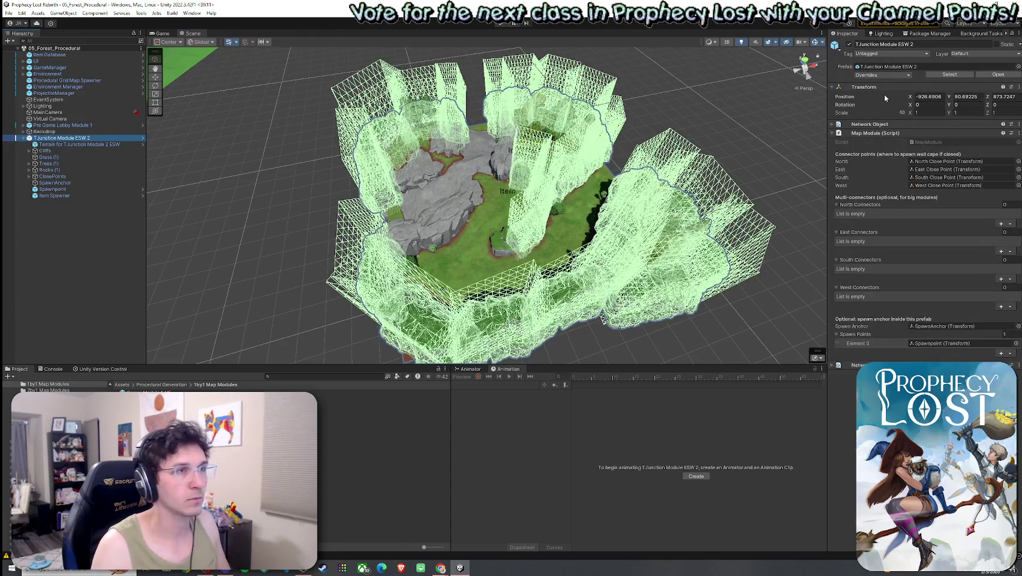
pyautogui.click(892, 77)
pyautogui.click(941, 139)
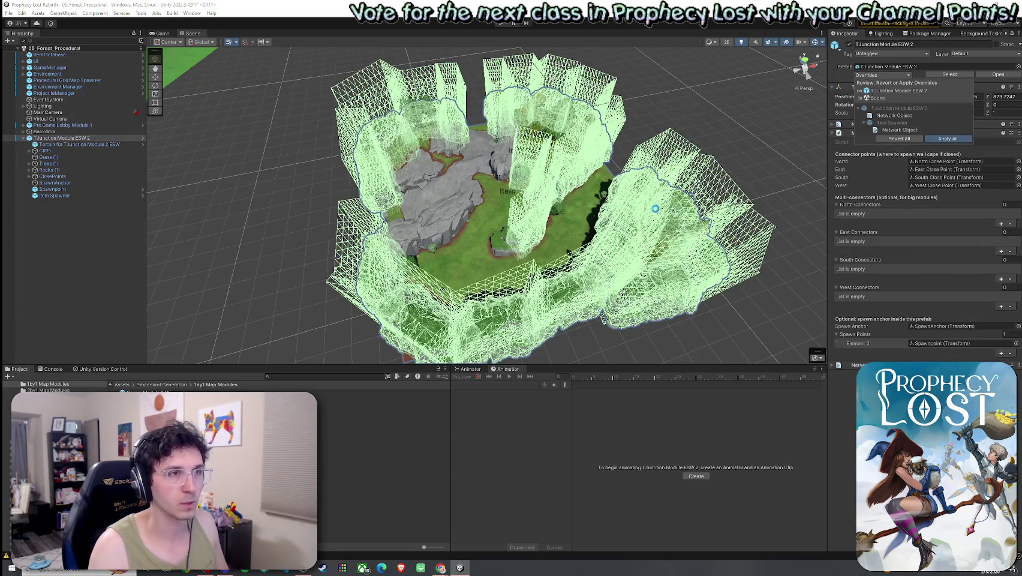
pyautogui.click(75, 237)
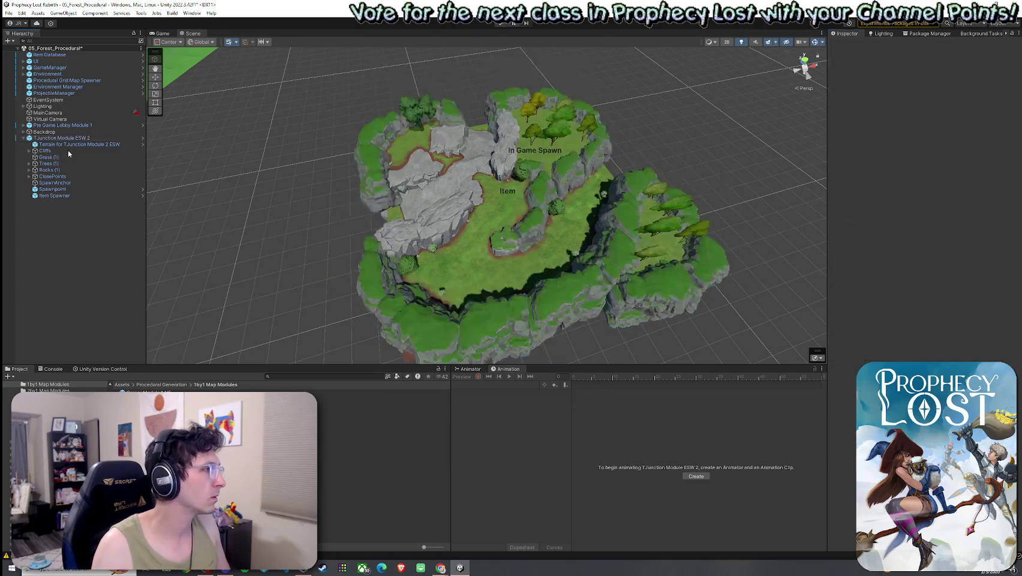
pyautogui.click(69, 139)
pyautogui.press('Delete')
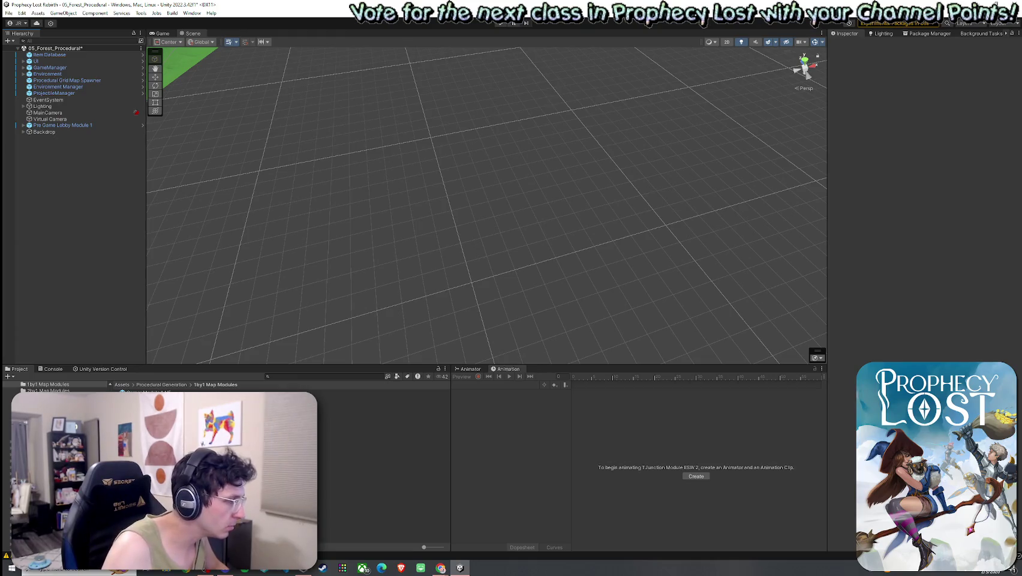
# Step: Duplicate TJunction Module 1 NSW as TJunction Module NSW 2 and drag it into the scene
pyautogui.click(384, 514)
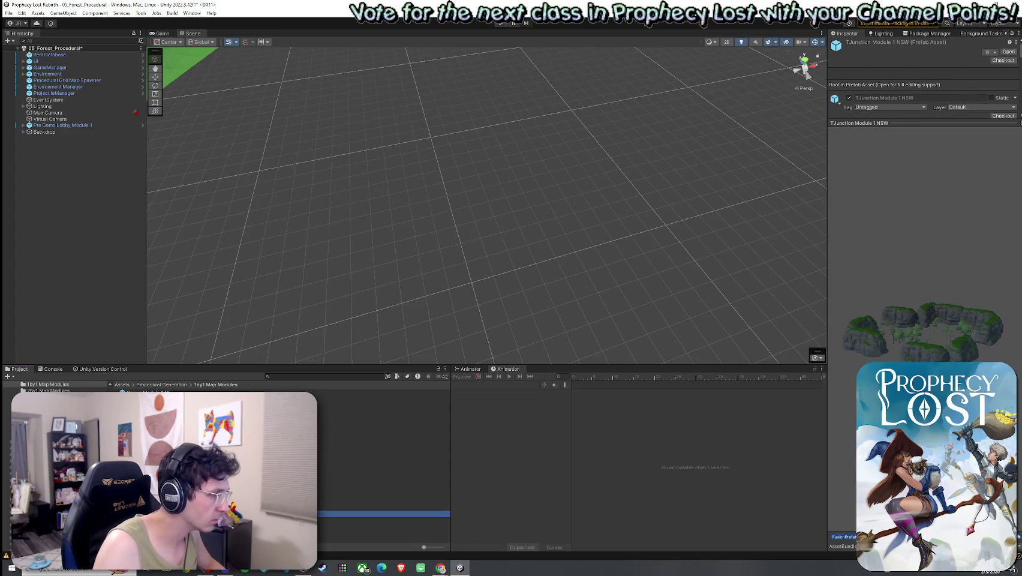
pyautogui.hotkey('ctrl', 'd')
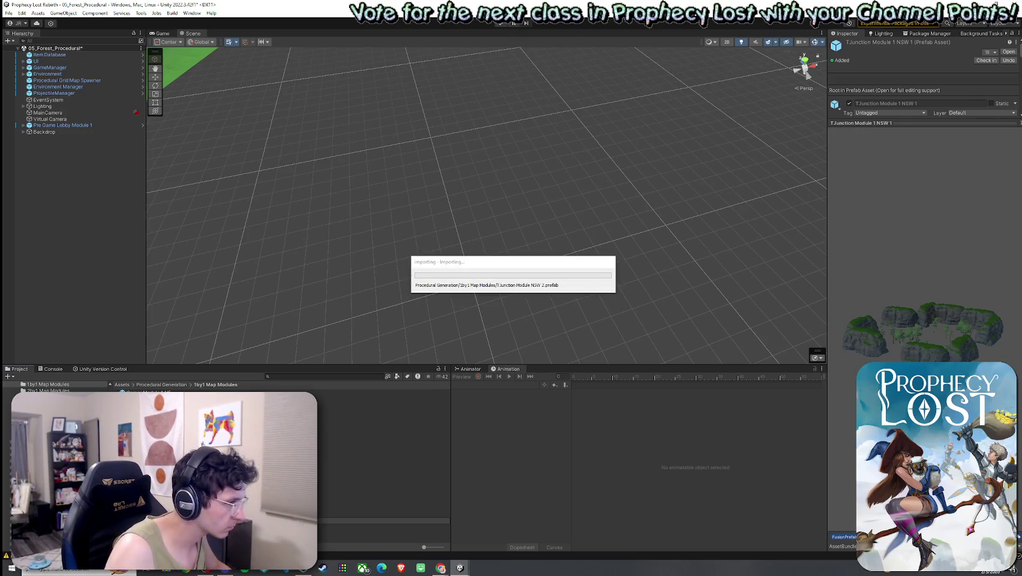
pyautogui.click(383, 514)
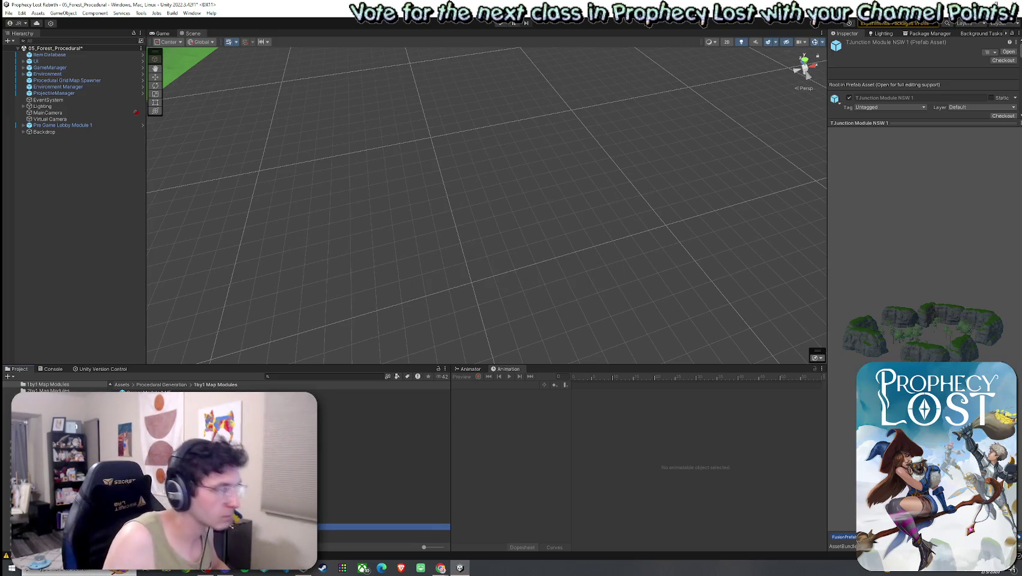
pyautogui.moveTo(936, 468)
pyautogui.mouseDown()
pyautogui.moveTo(823, 470)
pyautogui.moveTo(899, 467)
pyautogui.mouseUp()
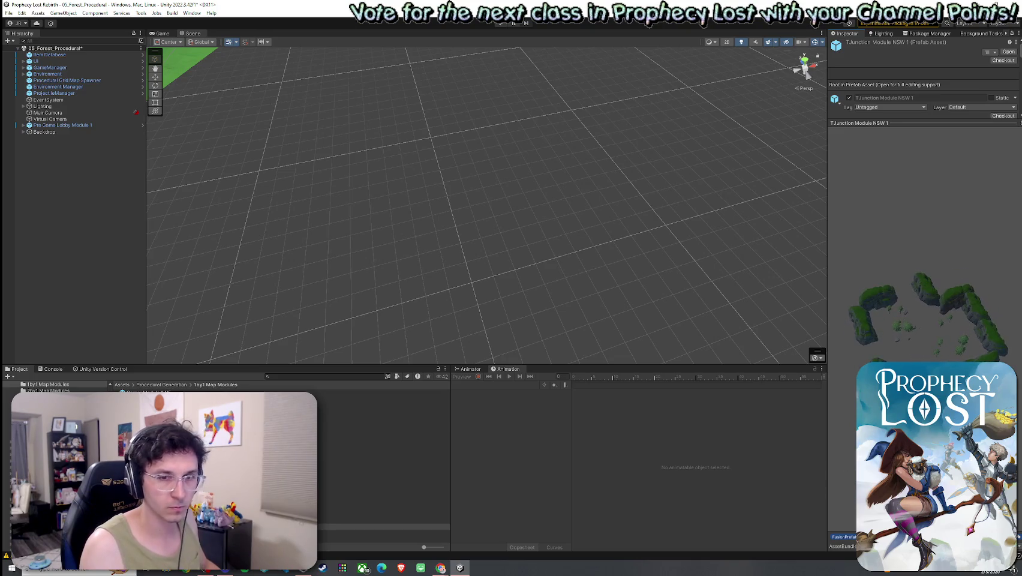
pyautogui.click(384, 530)
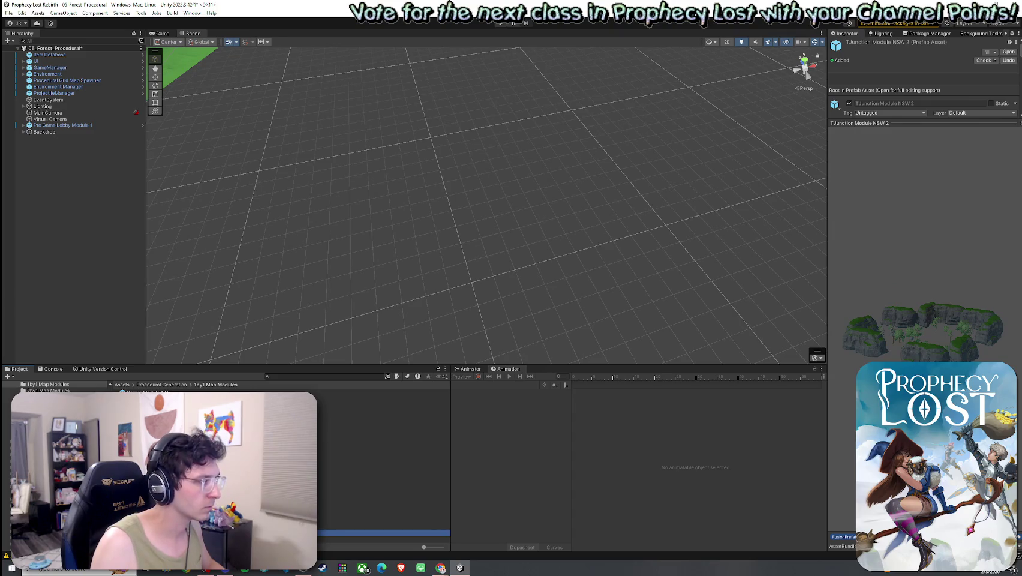
pyautogui.moveTo(384, 530); pyautogui.dragTo(489, 248)
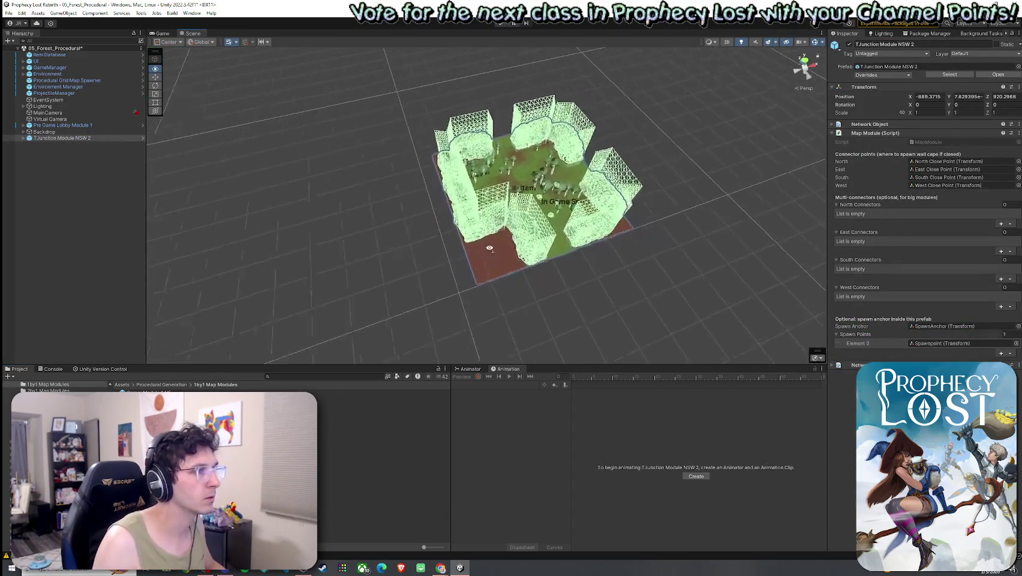
# Step: Focus on the placed module and create a new 3D Terrain from its existing terrain's context menu
pyautogui.press('f')
pyautogui.scroll(6, 474, 239)
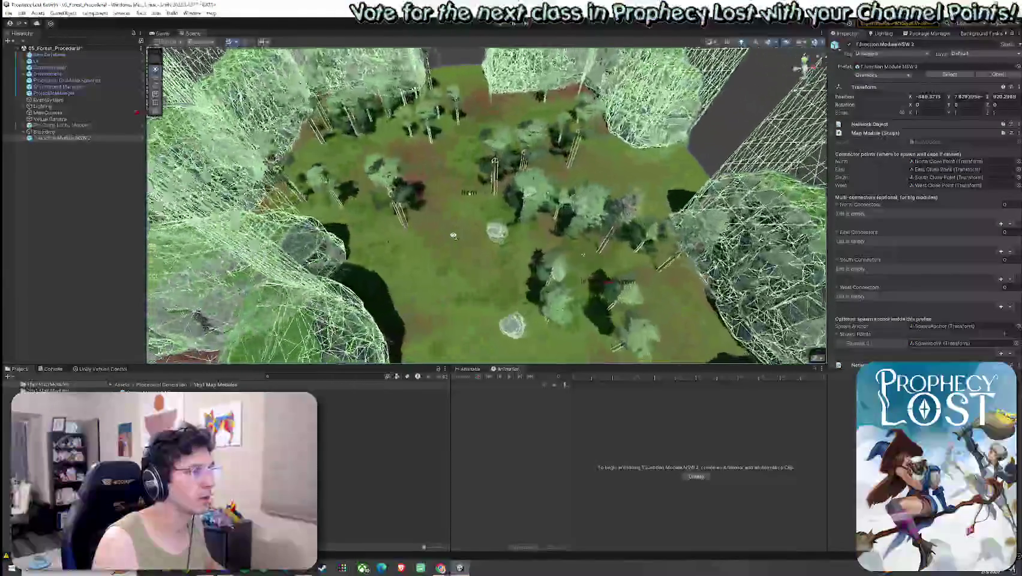
pyautogui.click(24, 138)
pyautogui.click(48, 145)
pyautogui.rightClick(63, 146)
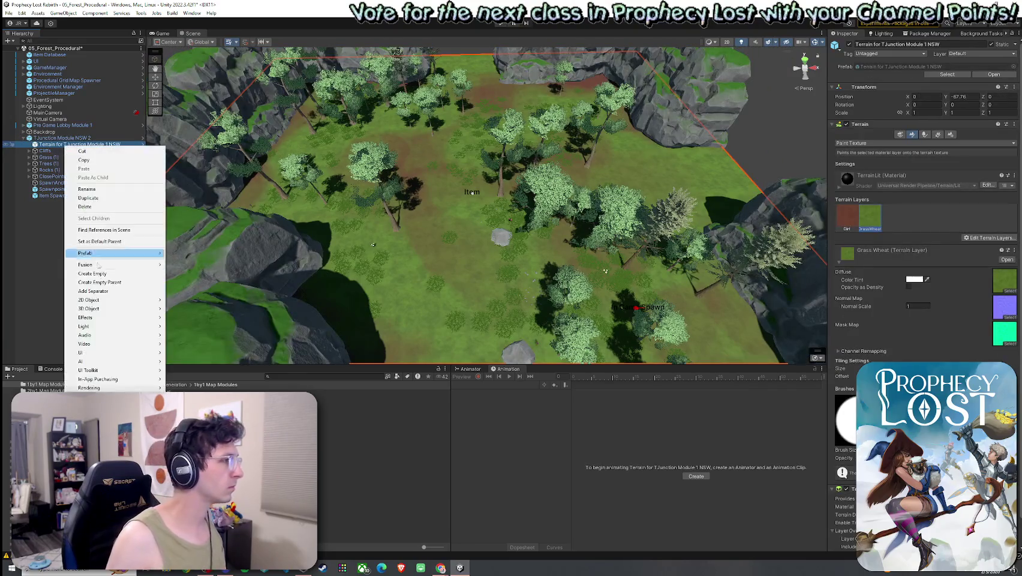
pyautogui.moveTo(108, 309)
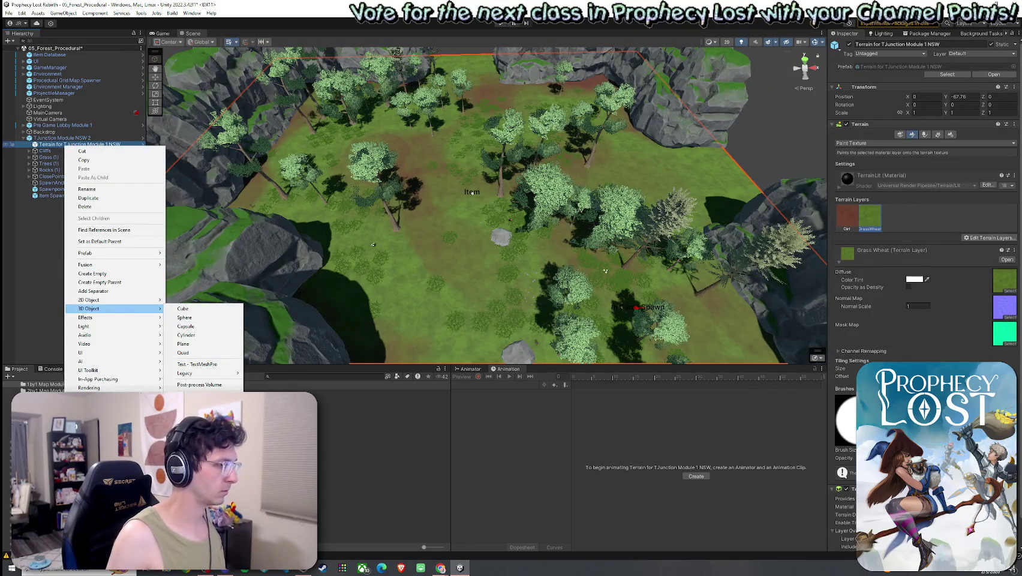
pyautogui.click(192, 402)
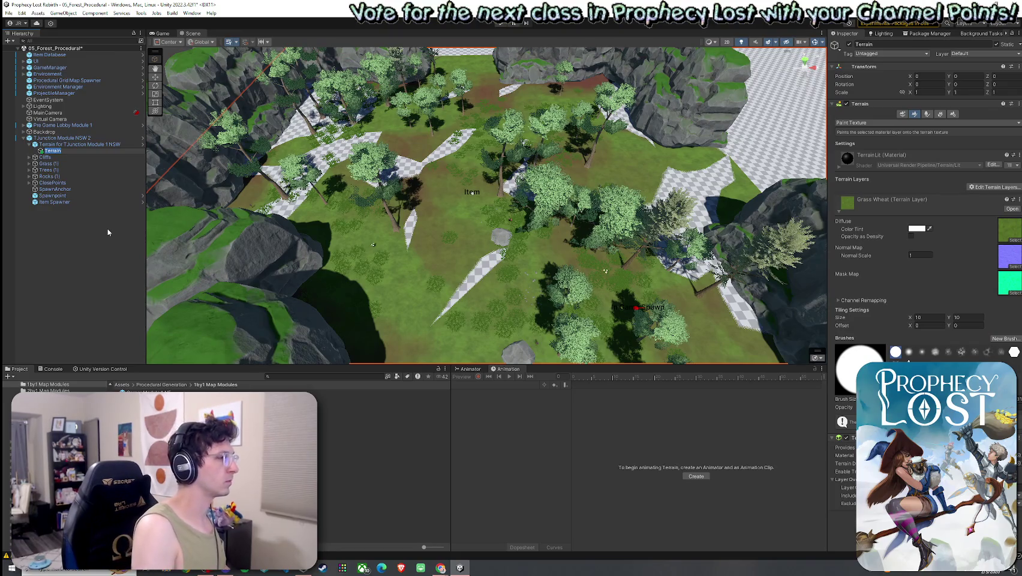
# Step: Name the new terrain 'Terrain for TJunction Module 2 NSW' and move the old Module 1 terrain below it
pyautogui.write('Terrain for TJunc')
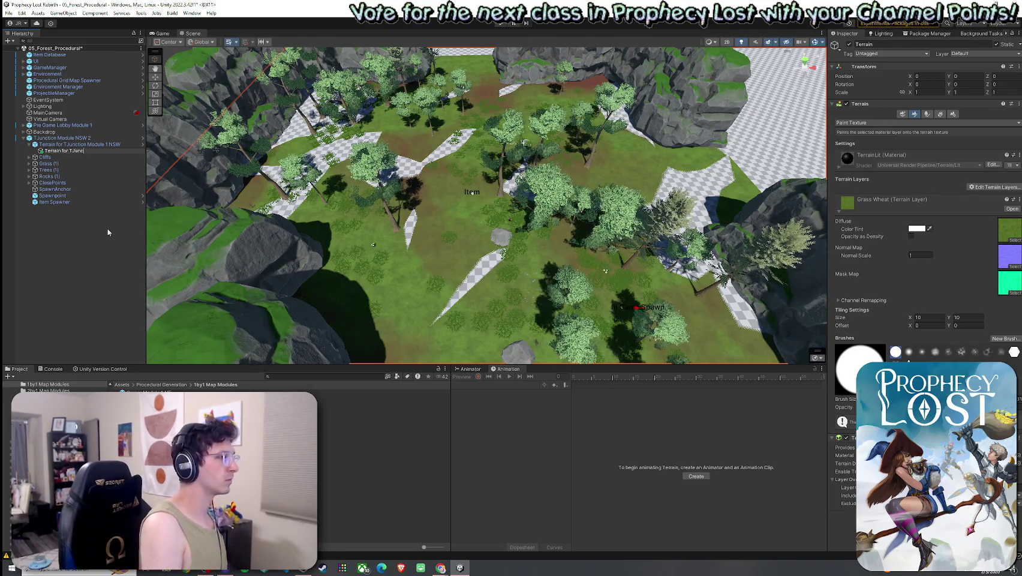
pyautogui.write('tion Module 2 NSW')
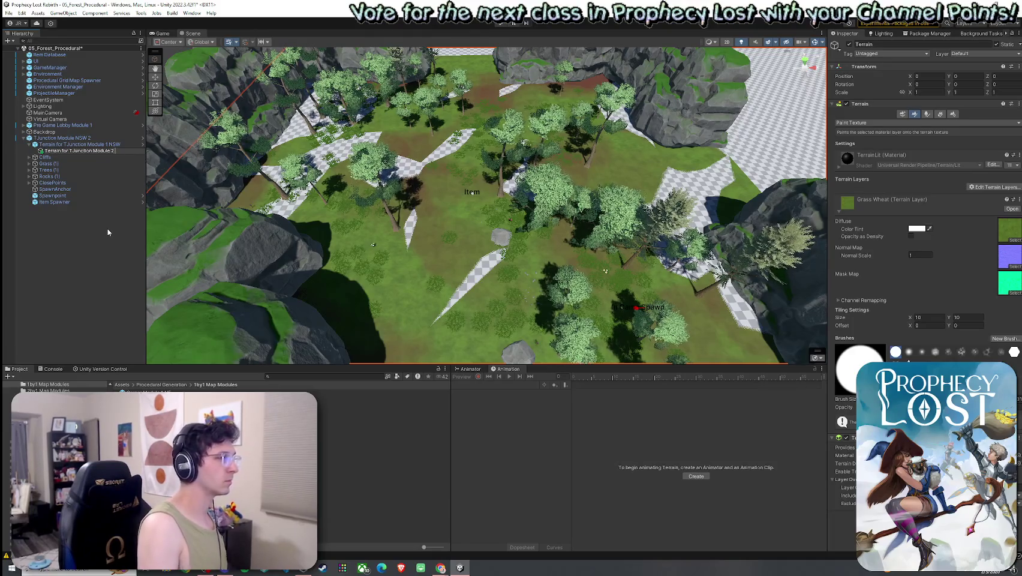
pyautogui.press('Return')
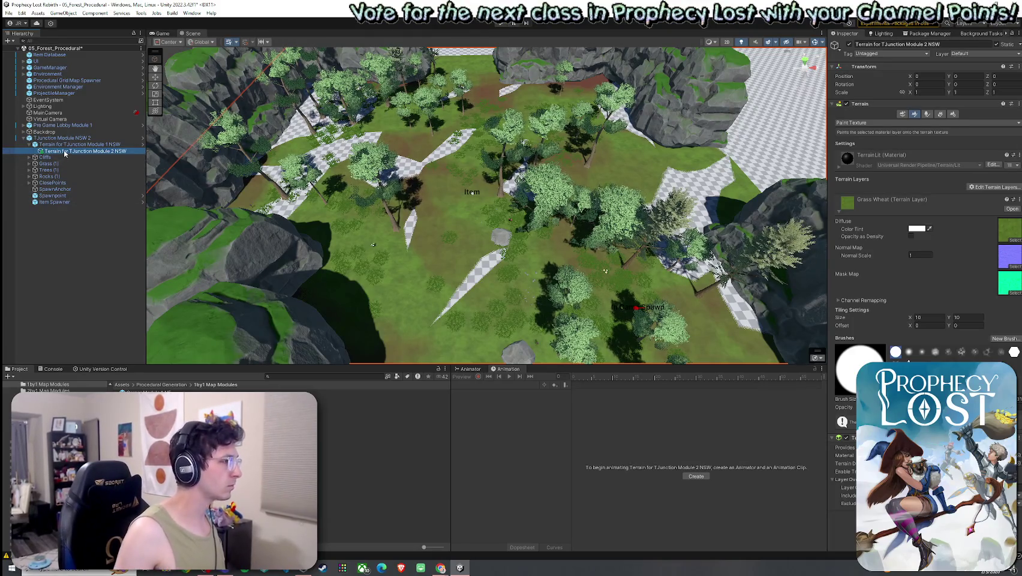
pyautogui.moveTo(66, 144); pyautogui.dragTo(66, 155)
pyautogui.press('Delete')
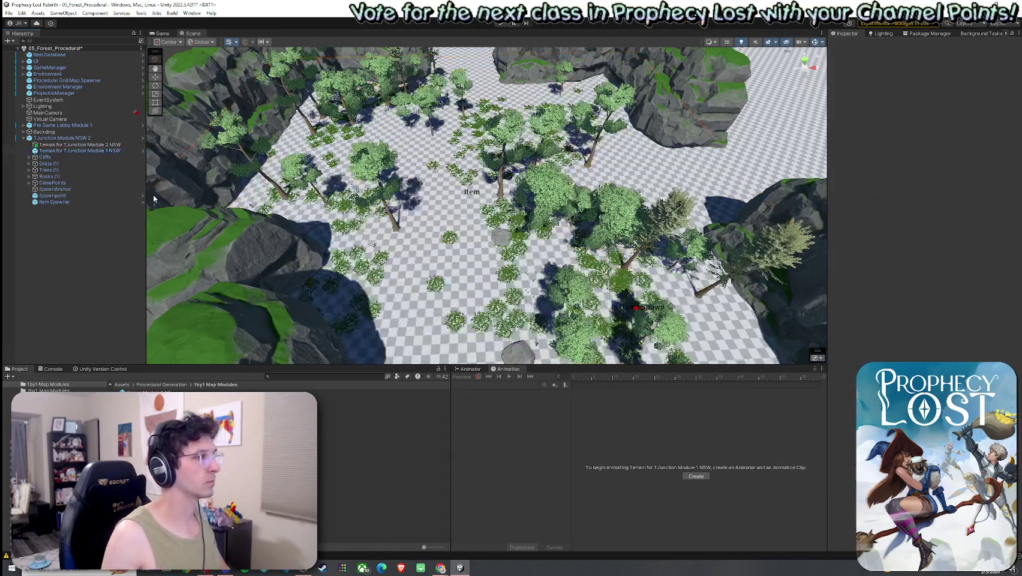
pyautogui.click(78, 145)
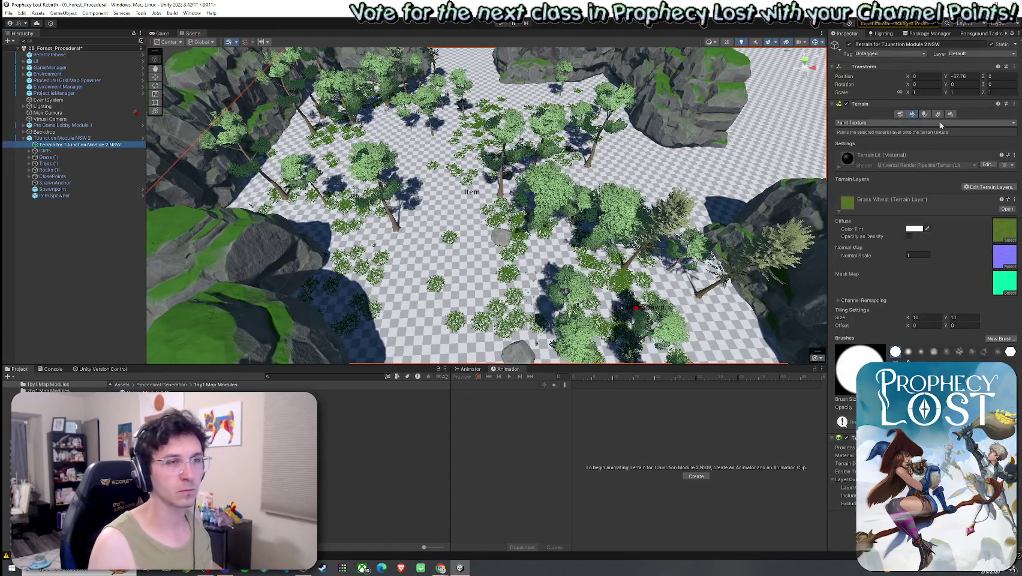
pyautogui.click(950, 114)
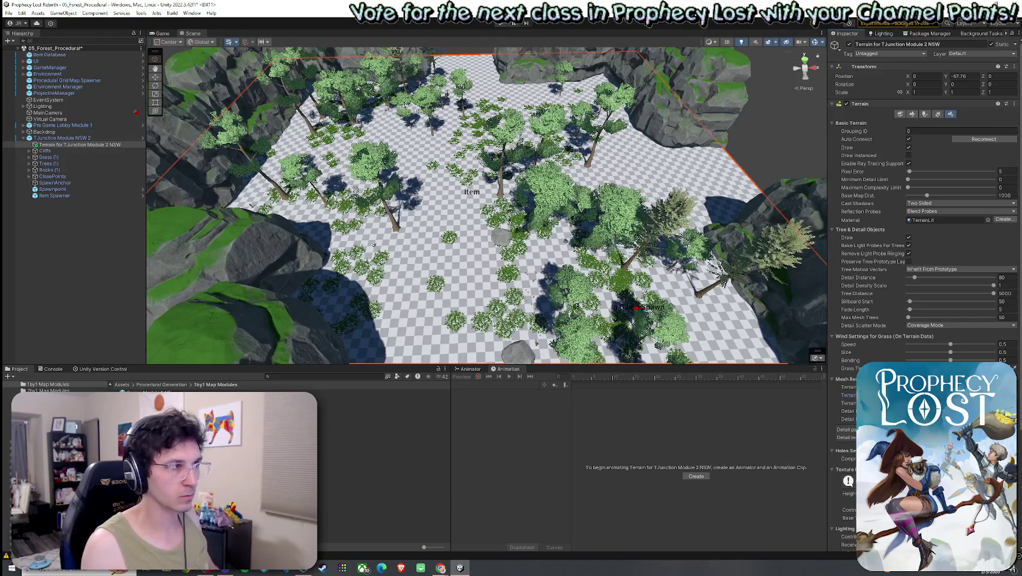
pyautogui.moveTo(659, 336)
pyautogui.mouseDown()
pyautogui.moveTo(688, 286)
pyautogui.moveTo(872, 296)
pyautogui.moveTo(238, 190)
pyautogui.mouseUp()
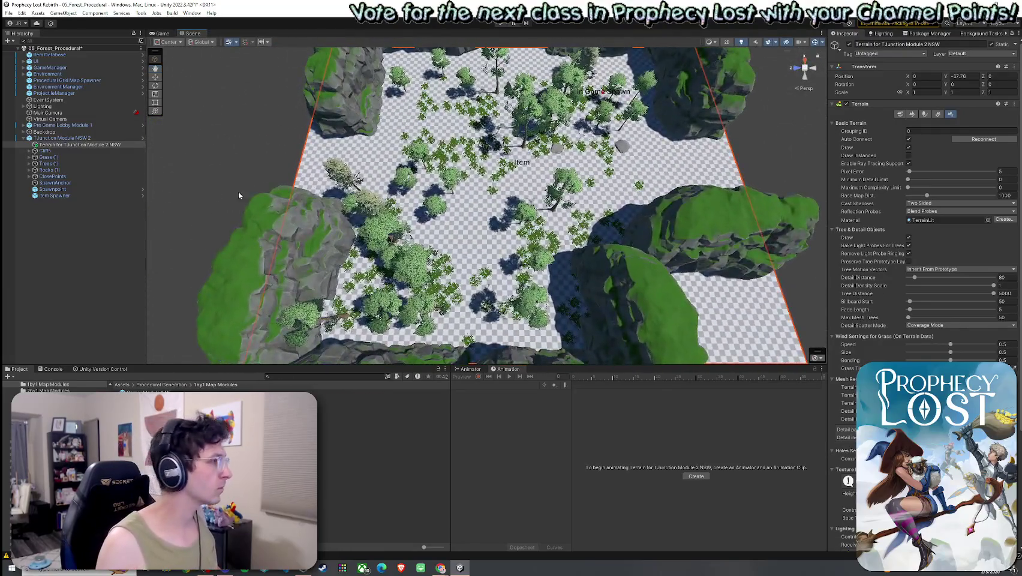
pyautogui.click(29, 151)
pyautogui.click(54, 163)
pyautogui.keyDown('shift'); pyautogui.click(69, 208); pyautogui.keyUp('shift')
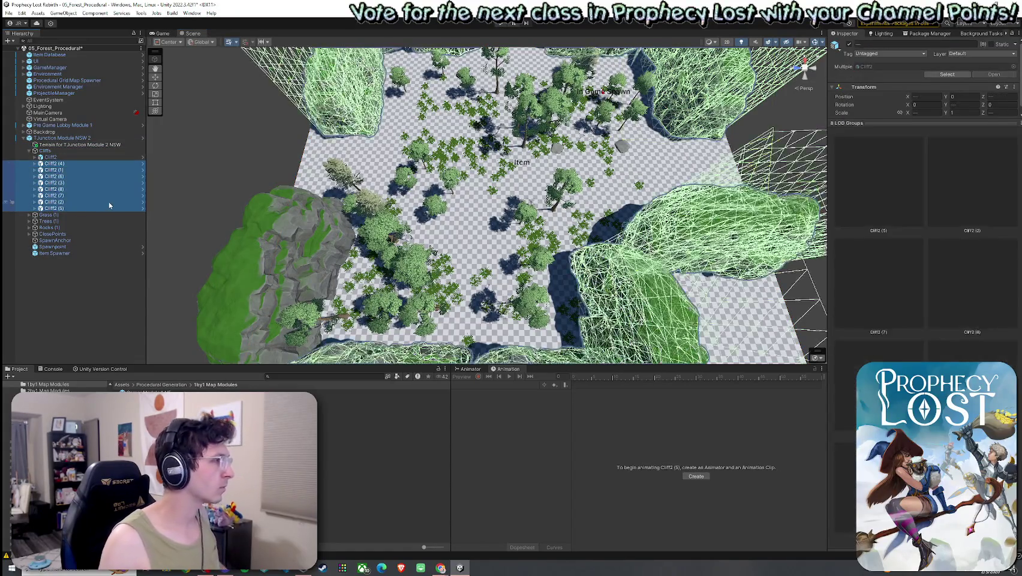
pyautogui.moveTo(252, 198); pyautogui.dragTo(456, 185)
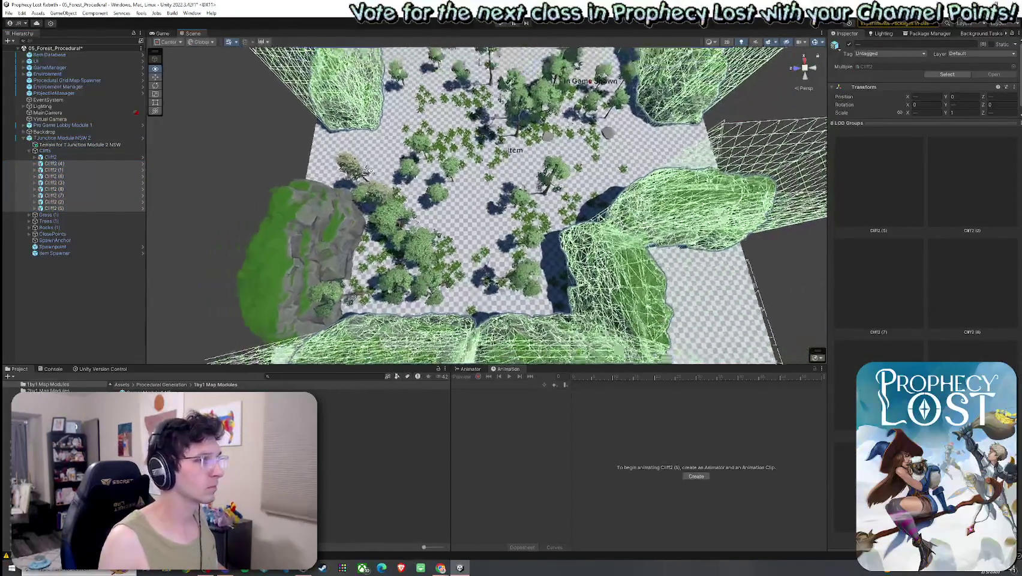
pyautogui.scroll(-5, 370, 171)
pyautogui.moveTo(370, 170); pyautogui.dragTo(406, 146)
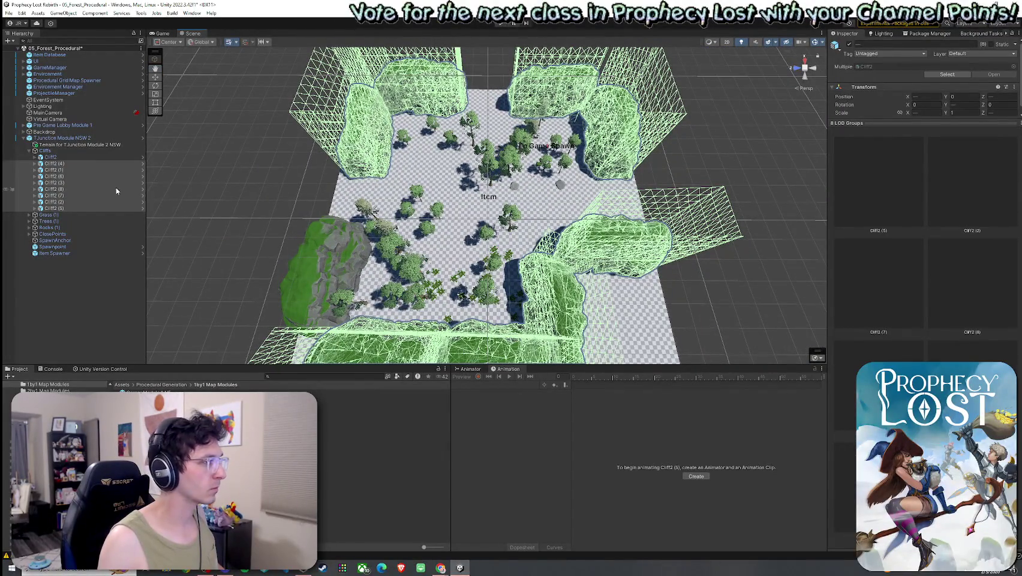
pyautogui.click(84, 182)
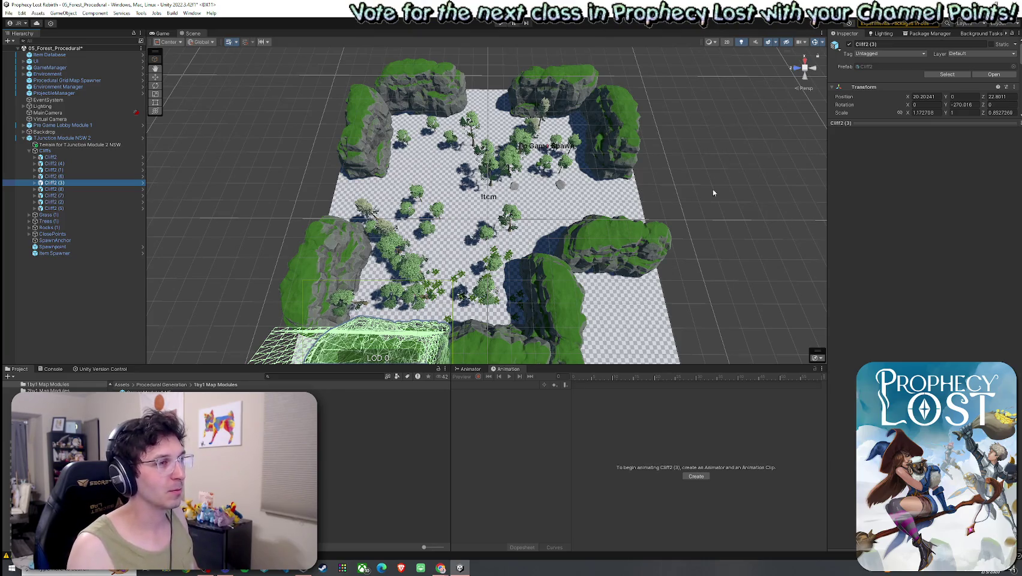
# Step: Select the new module terrain and add GrassWheat as a terrain layer via Edit Terrain Layers
pyautogui.click(691, 177)
pyautogui.click(615, 188)
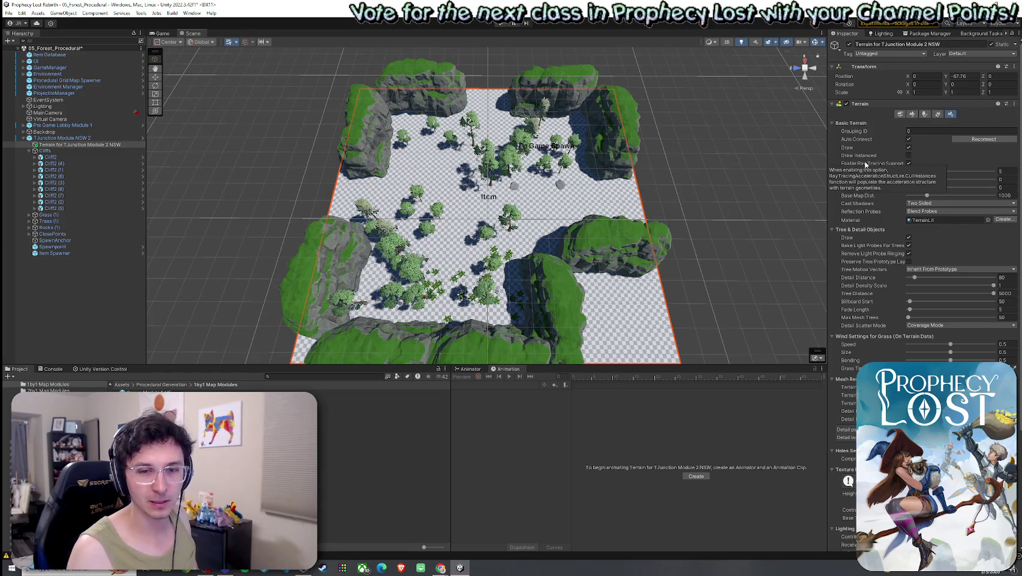
pyautogui.click(909, 115)
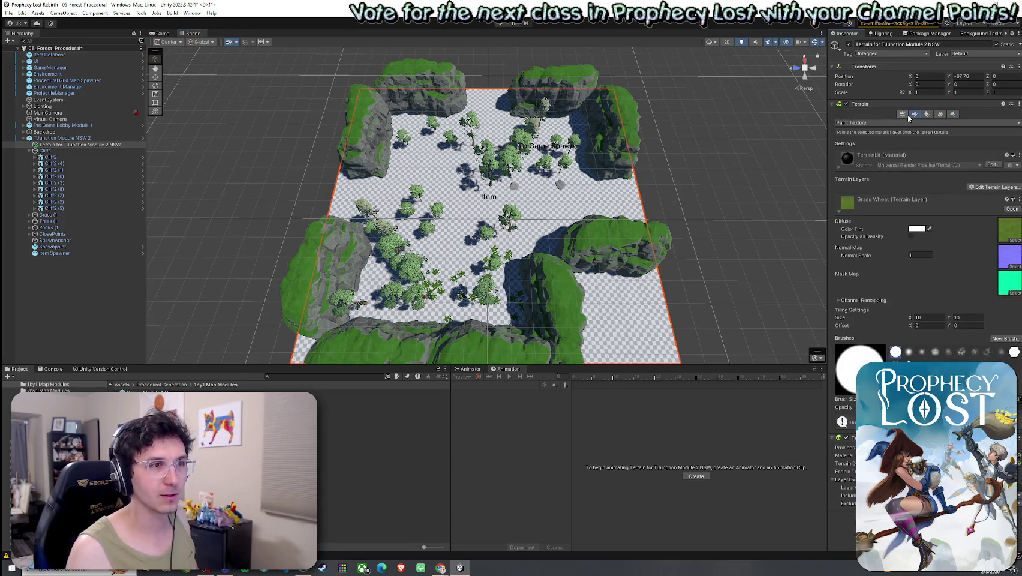
pyautogui.click(1003, 187)
pyautogui.click(983, 196)
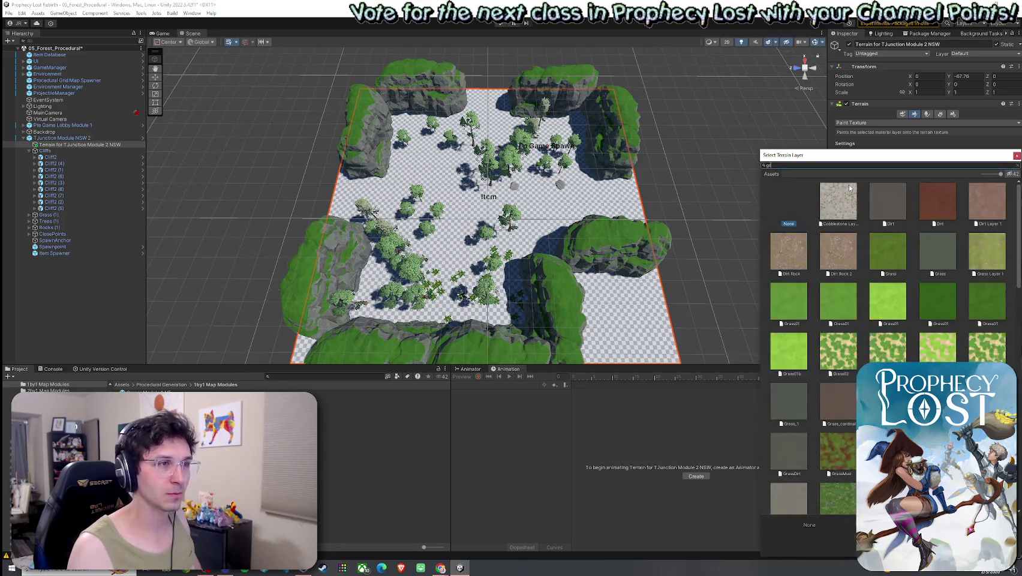
pyautogui.write('grassw')
pyautogui.doubleClick(843, 188)
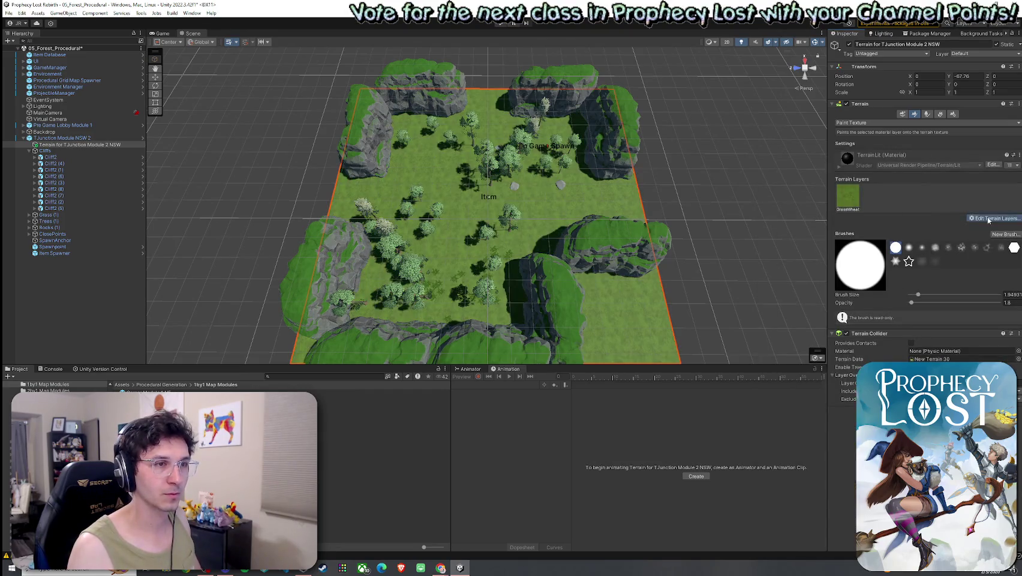
pyautogui.click(962, 218)
pyautogui.click(978, 227)
# Step: Remove the GrassWheat layer and add Dirt as the terrain's first paint layer
pyautogui.click(1017, 155)
pyautogui.click(1002, 217)
pyautogui.click(984, 244)
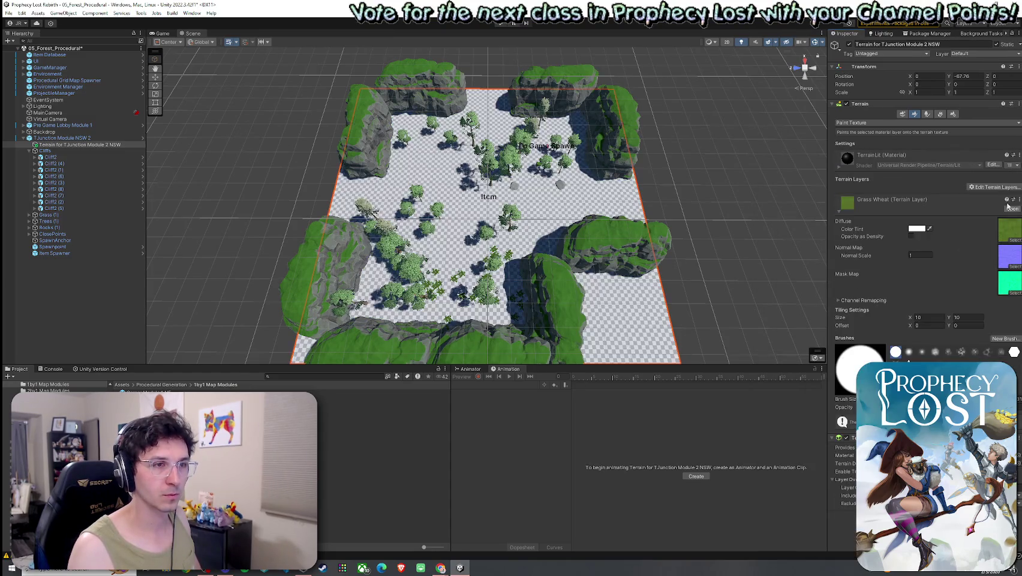
pyautogui.click(1007, 184)
pyautogui.click(982, 196)
pyautogui.doubleClick(847, 192)
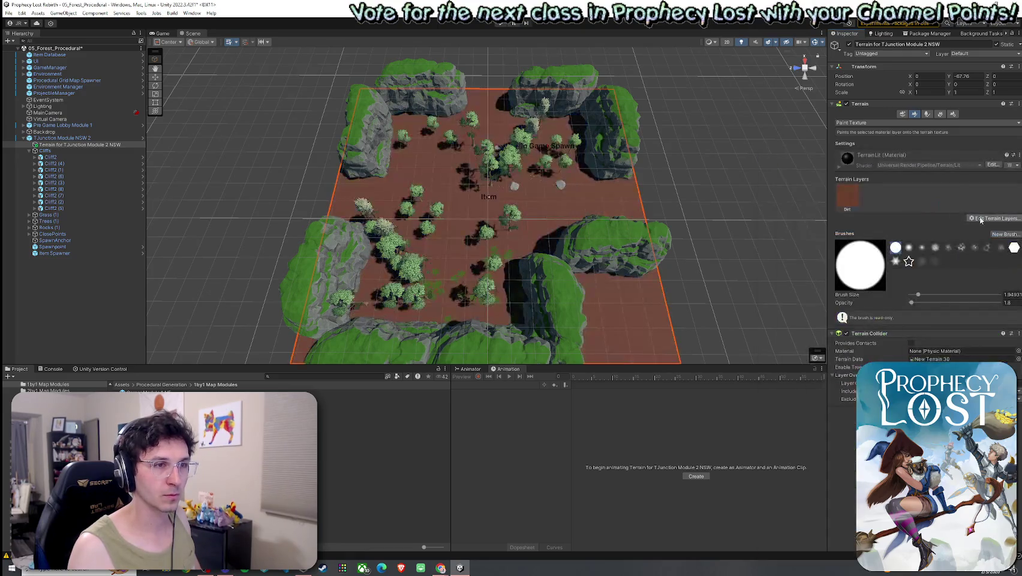
# Step: Add GrassWheat and another grass layer by searching 'wheat' and 'grass'
pyautogui.click(962, 218)
pyautogui.click(977, 227)
pyautogui.write('wheat')
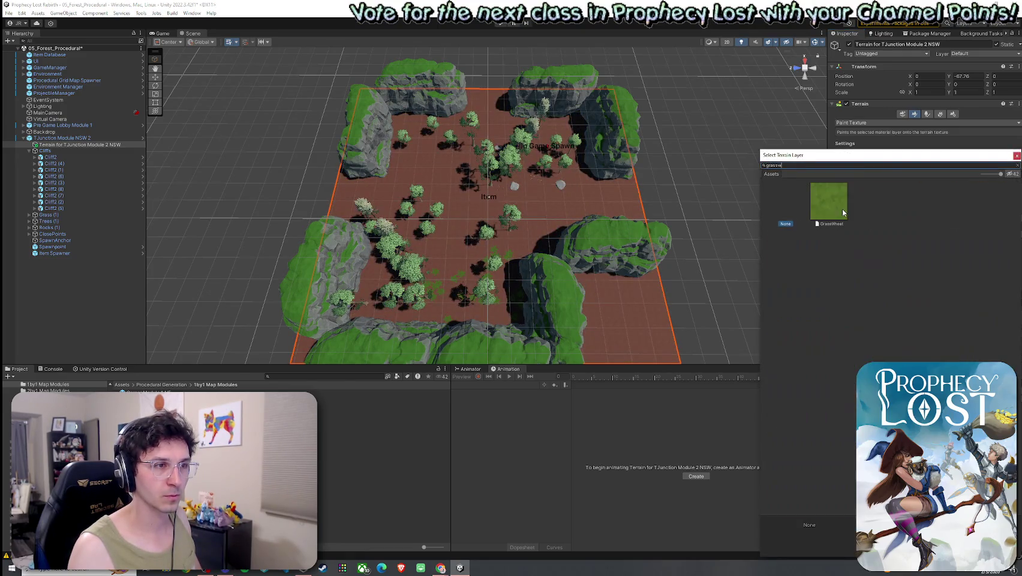
pyautogui.doubleClick(839, 198)
pyautogui.click(984, 219)
pyautogui.click(978, 228)
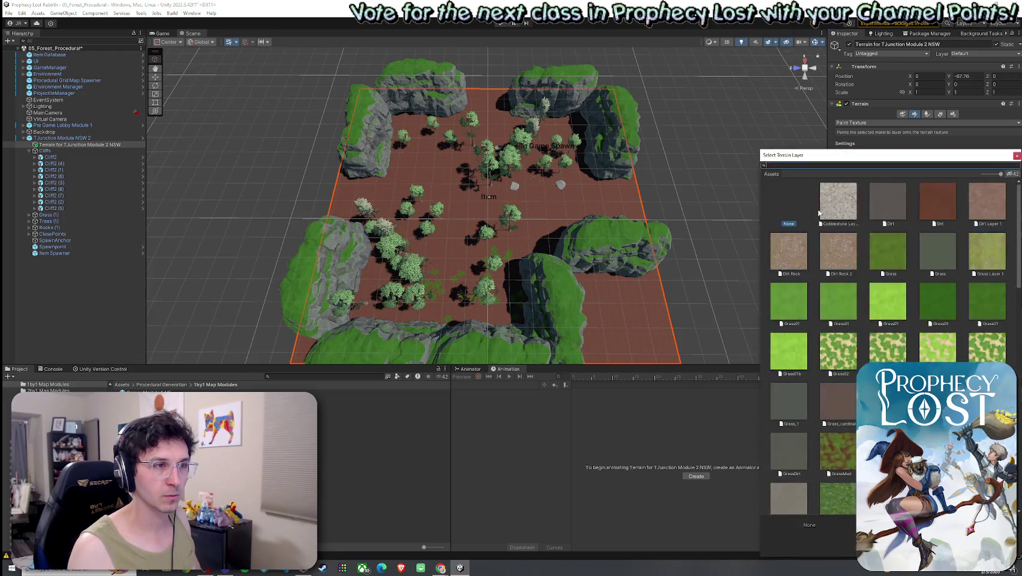
pyautogui.write('grass')
pyautogui.doubleClick(839, 201)
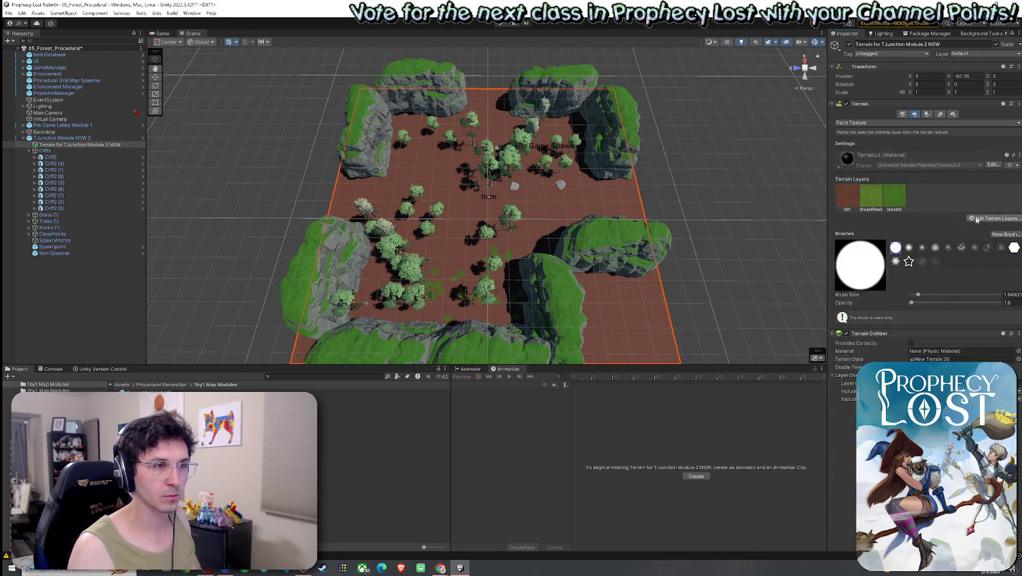
# Step: Add Grass01 and GrassMud as further terrain layers, searching 'gr' and 'mud'
pyautogui.click(984, 220)
pyautogui.click(977, 227)
pyautogui.write('grass')
pyautogui.scroll(-2, 846, 223)
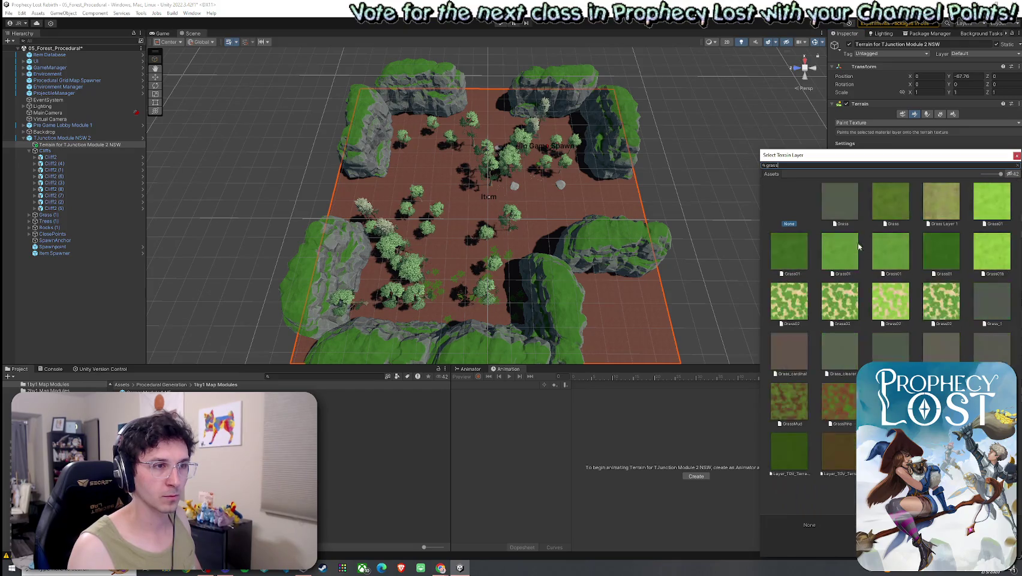
pyautogui.doubleClick(834, 243)
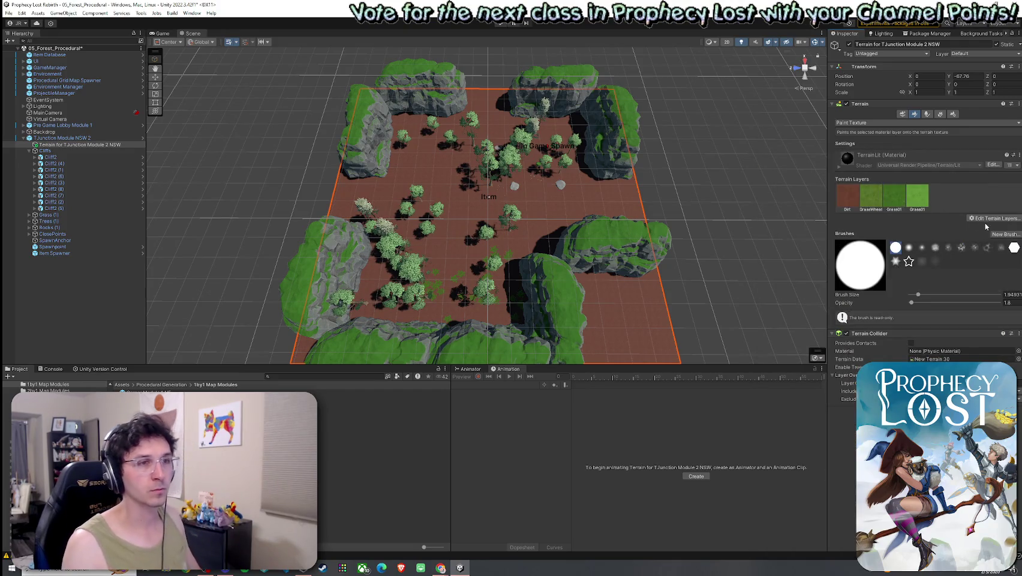
pyautogui.click(984, 220)
pyautogui.click(977, 228)
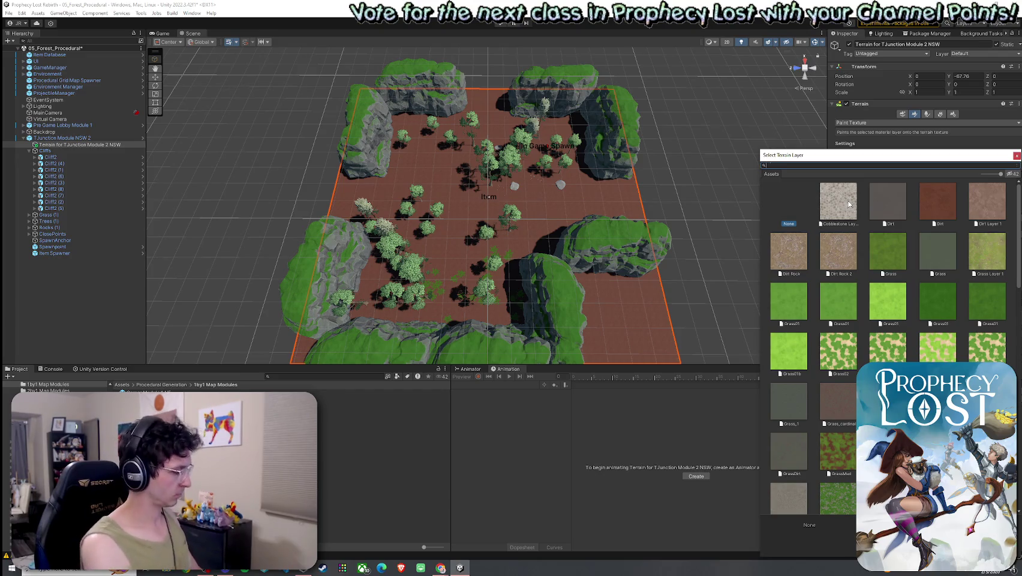
pyautogui.write('mud')
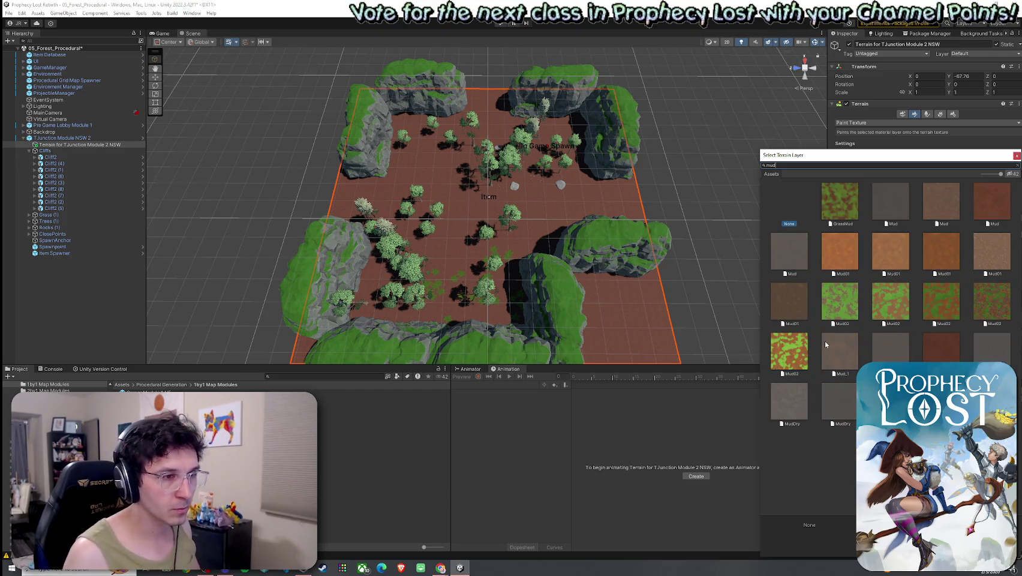
pyautogui.click(841, 198)
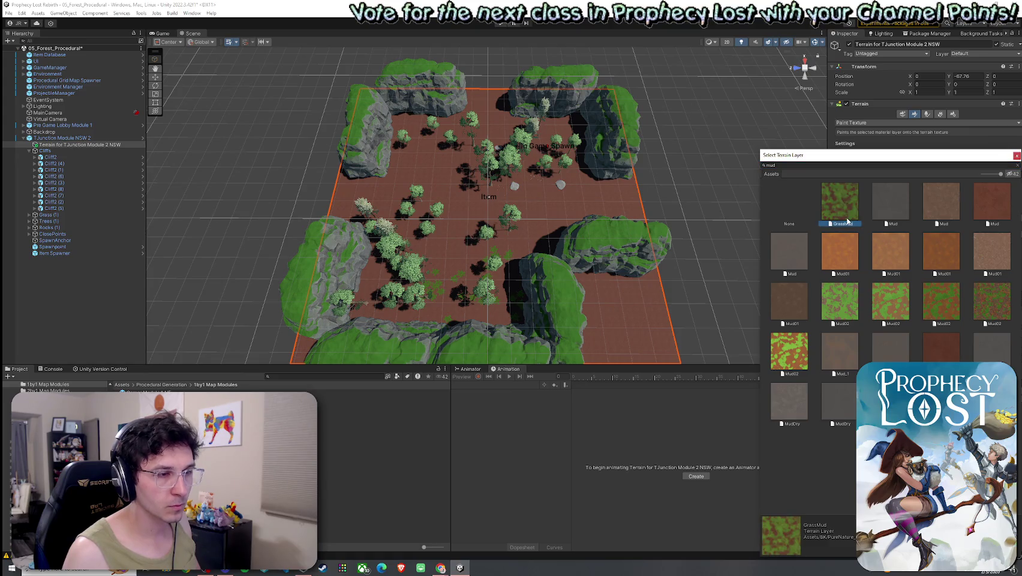
pyautogui.doubleClick(842, 210)
pyautogui.scroll(3, 662, 258)
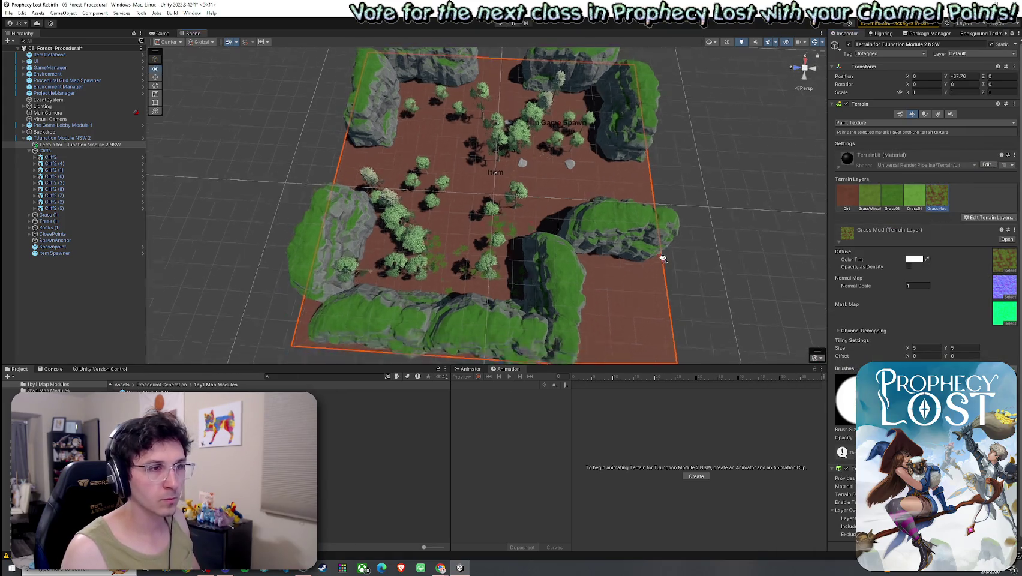
pyautogui.scroll(10, 662, 259)
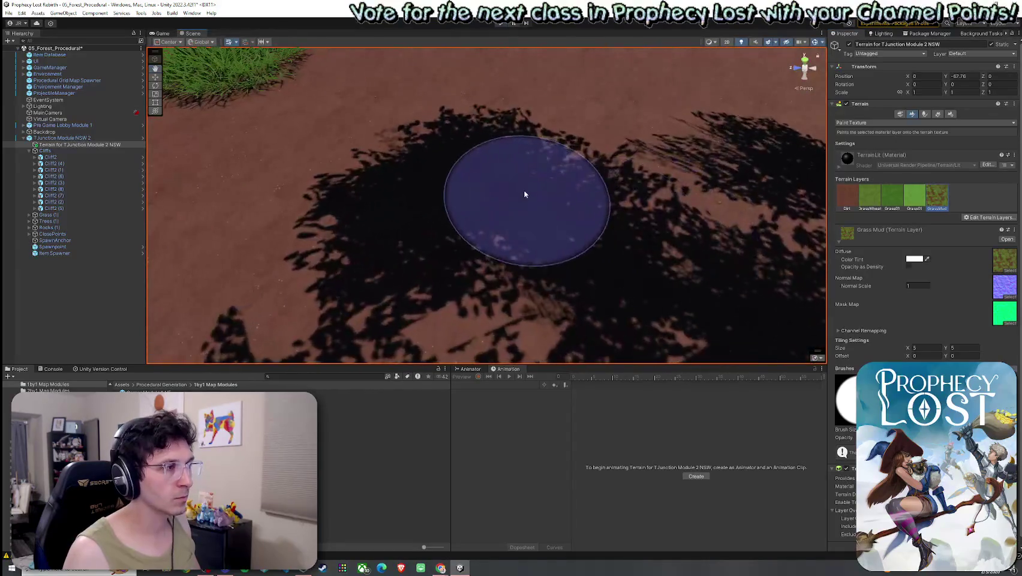
pyautogui.scroll(-5, 650, 204)
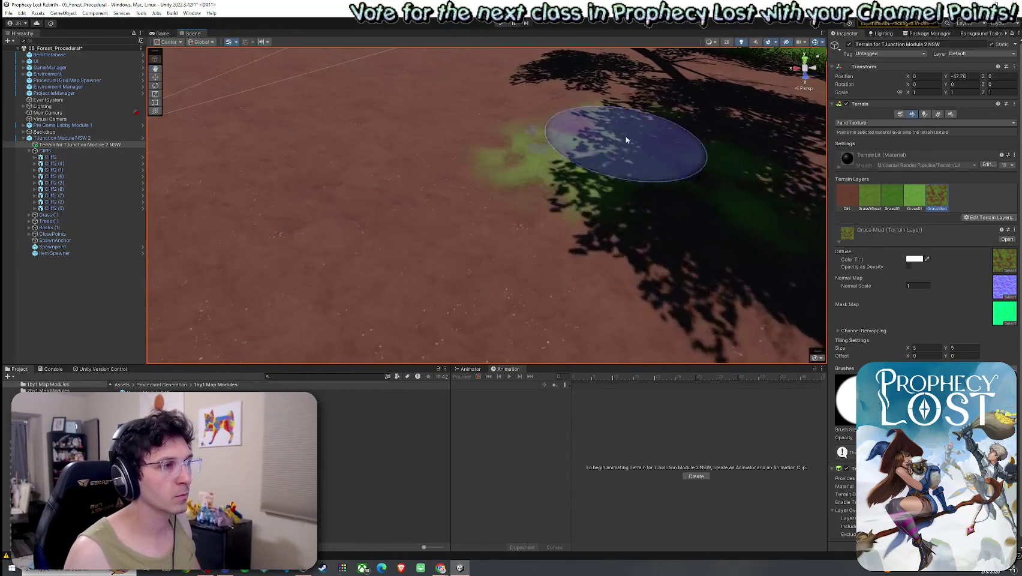
pyautogui.scroll(-10, 629, 174)
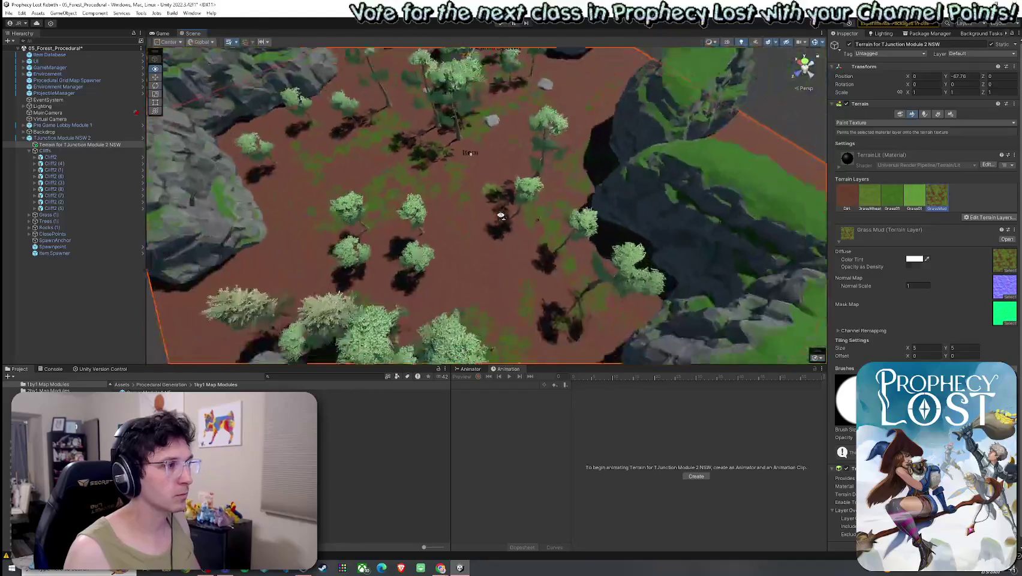
pyautogui.moveTo(524, 224); pyautogui.dragTo(221, 193)
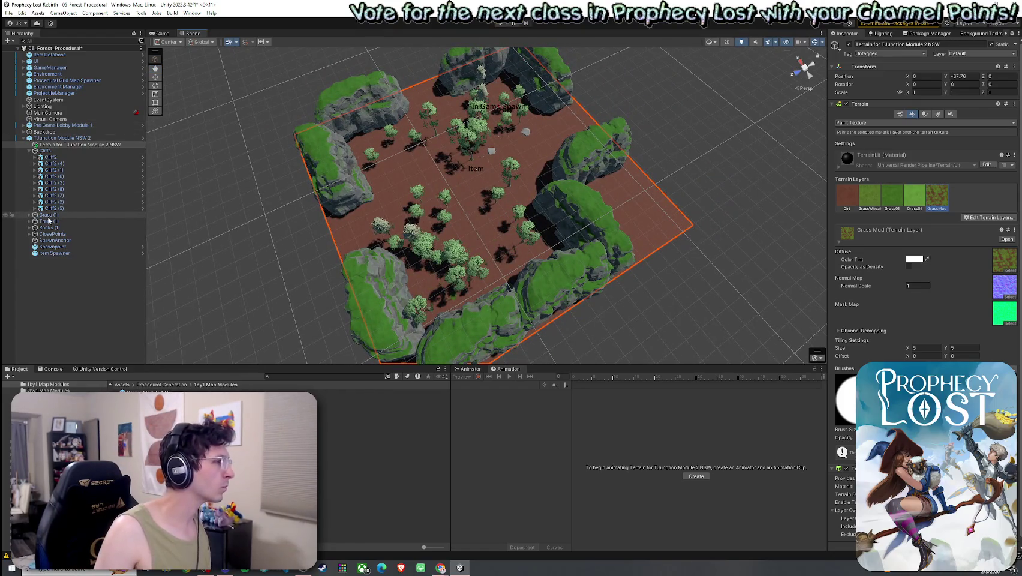
# Step: Delete every grass and flower patch under the Grass group
pyautogui.click(29, 214)
pyautogui.click(48, 221)
pyautogui.scroll(-10, 97, 213)
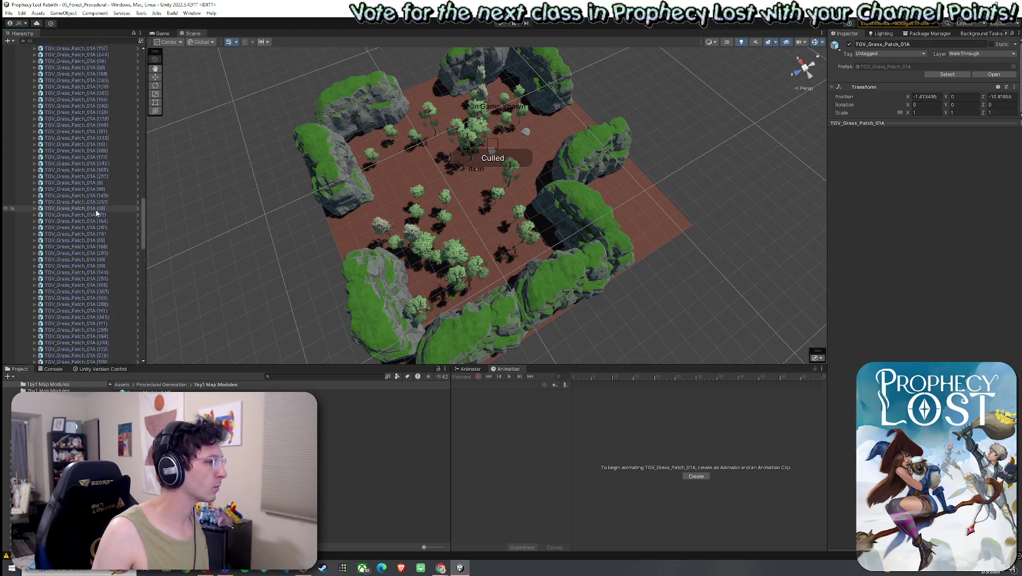
pyautogui.scroll(-15, 96, 212)
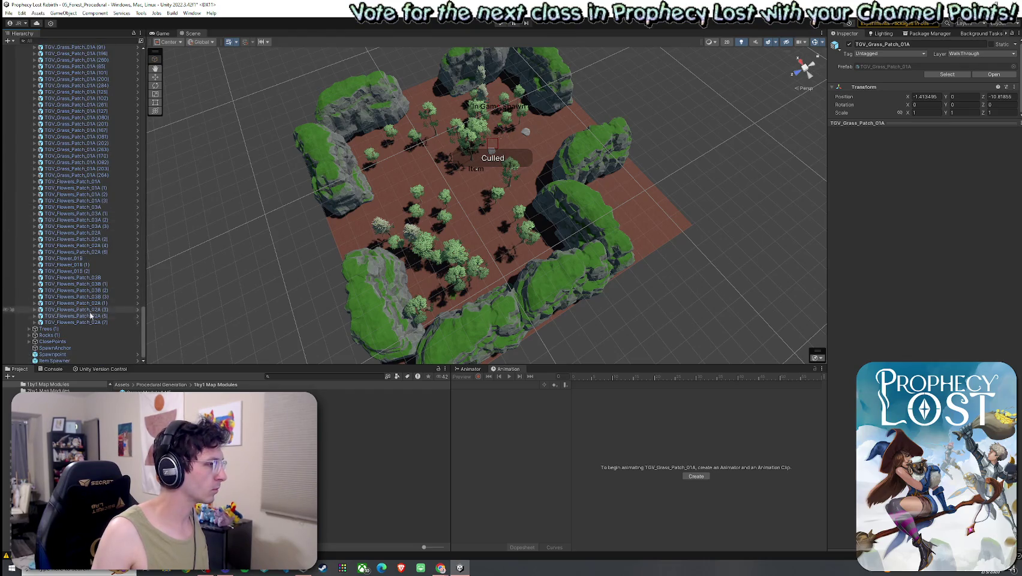
pyautogui.keyDown('shift'); pyautogui.click(91, 322); pyautogui.keyUp('shift')
pyautogui.press('Delete')
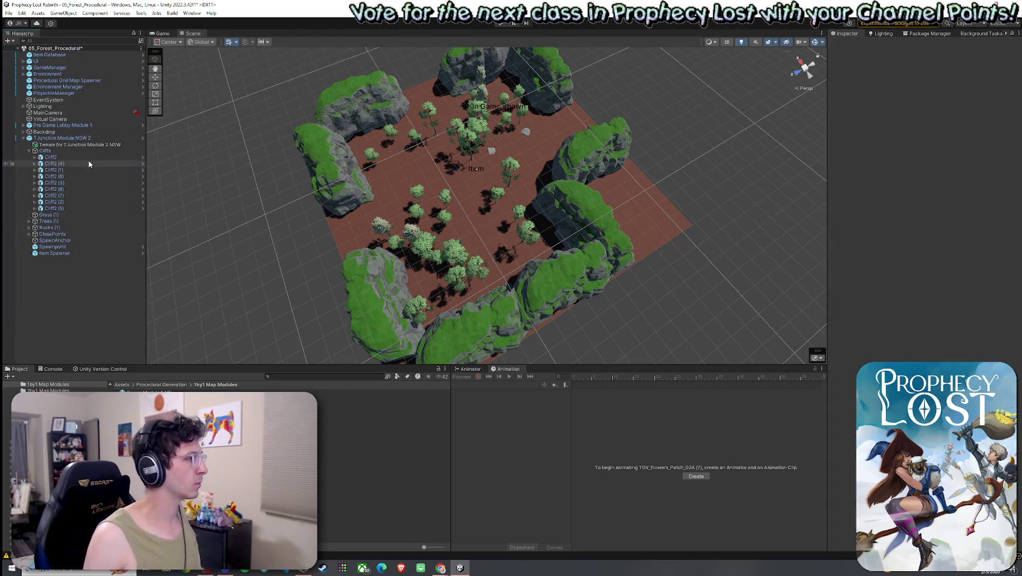
# Step: Delete all the trees under the Trees group
pyautogui.click(28, 221)
pyautogui.click(84, 227)
pyautogui.scroll(-3, 89, 288)
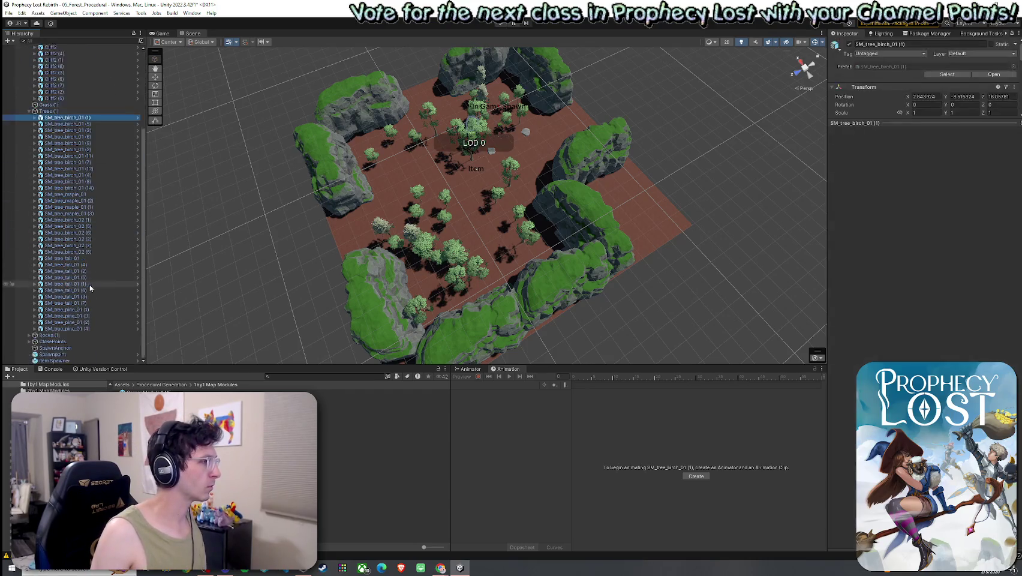
pyautogui.keyDown('shift'); pyautogui.click(91, 322); pyautogui.keyUp('shift')
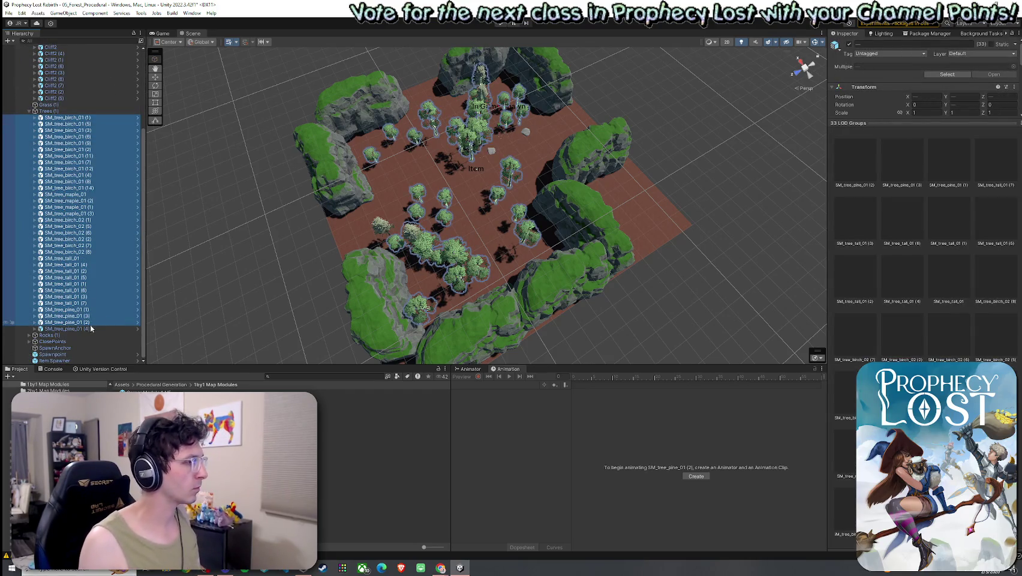
pyautogui.keyDown('shift'); pyautogui.click(91, 329); pyautogui.keyUp('shift')
pyautogui.press('Delete')
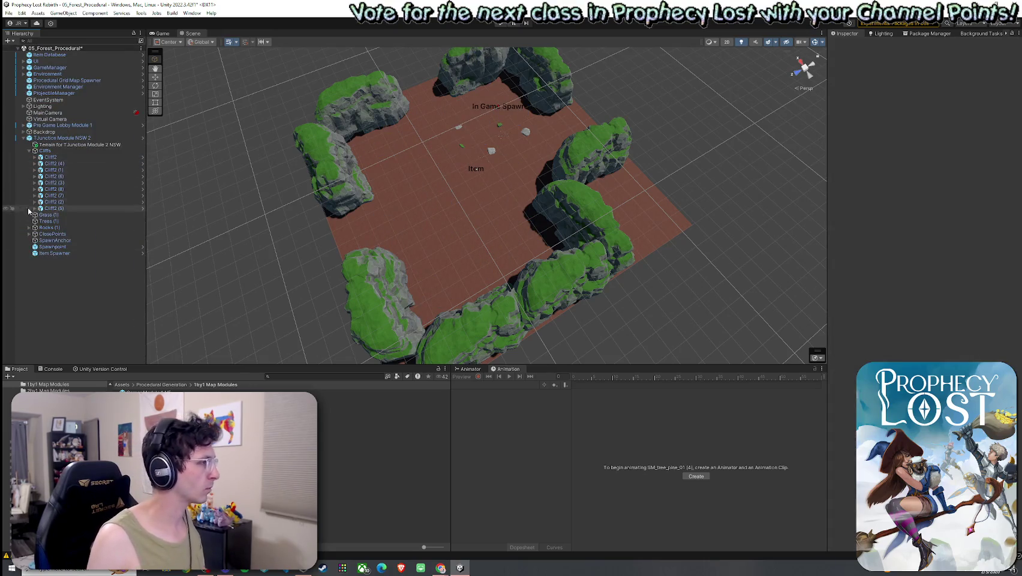
# Step: Delete all rocks from Pebble3 onward, collapse Cliffs, and select TJunction Module NSW 2
pyautogui.click(29, 228)
pyautogui.click(53, 233)
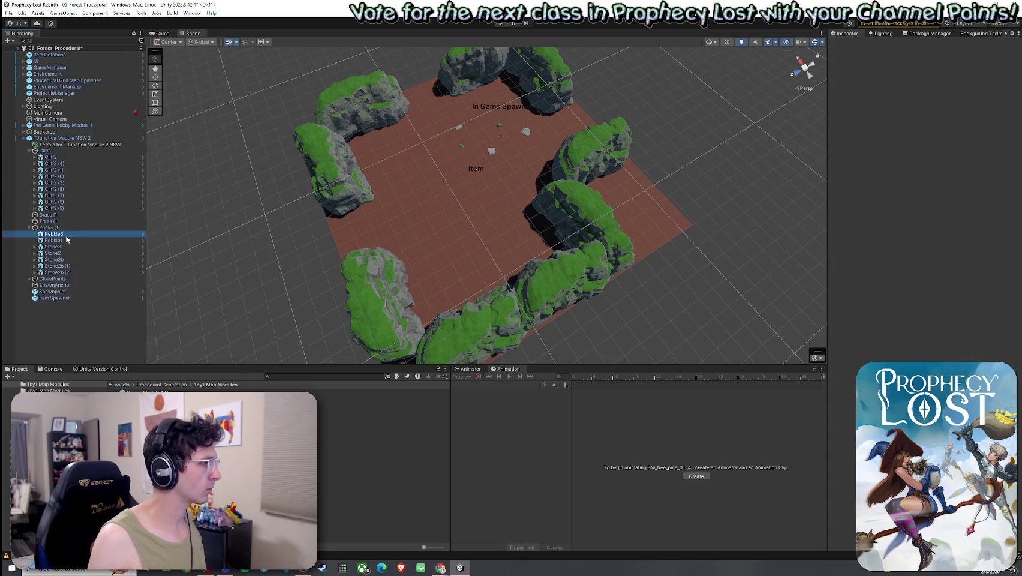
pyautogui.keyDown('shift'); pyautogui.click(67, 273); pyautogui.keyUp('shift')
pyautogui.press('Delete')
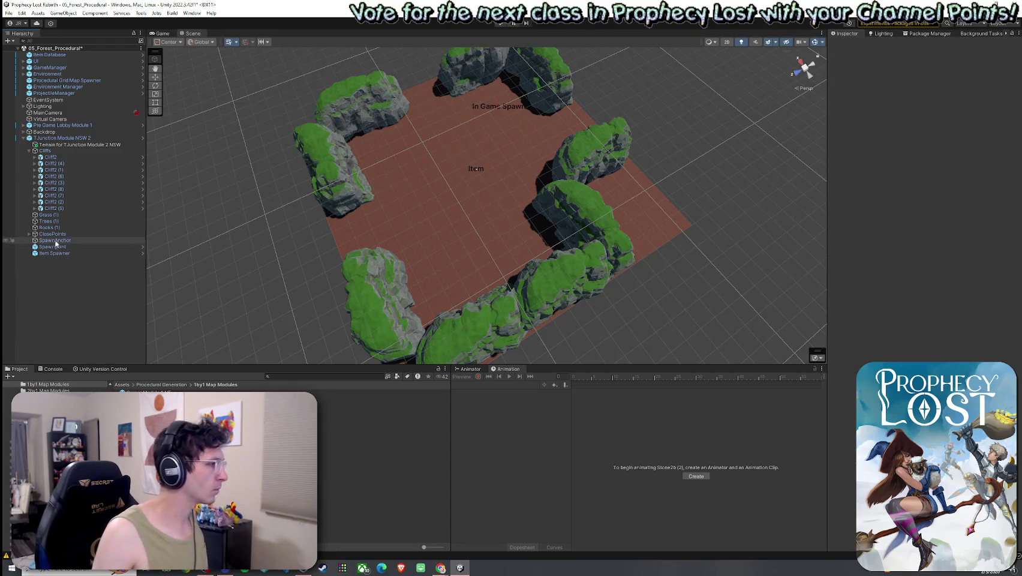
pyautogui.click(29, 151)
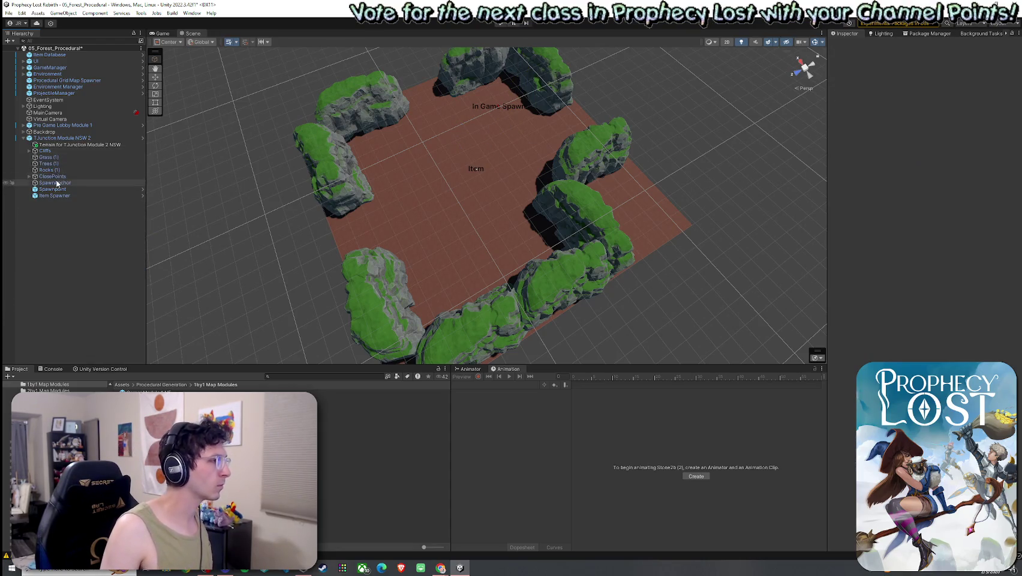
pyautogui.click(60, 138)
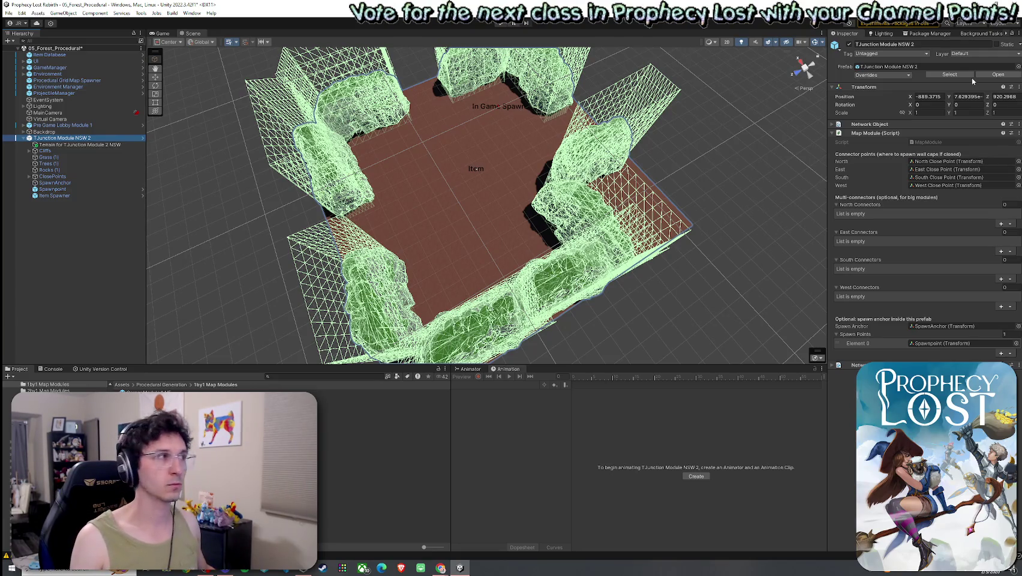
# Step: Save the 05_Forest_Procedural scene with File > Save, then switch to the browser
pyautogui.click(8, 12)
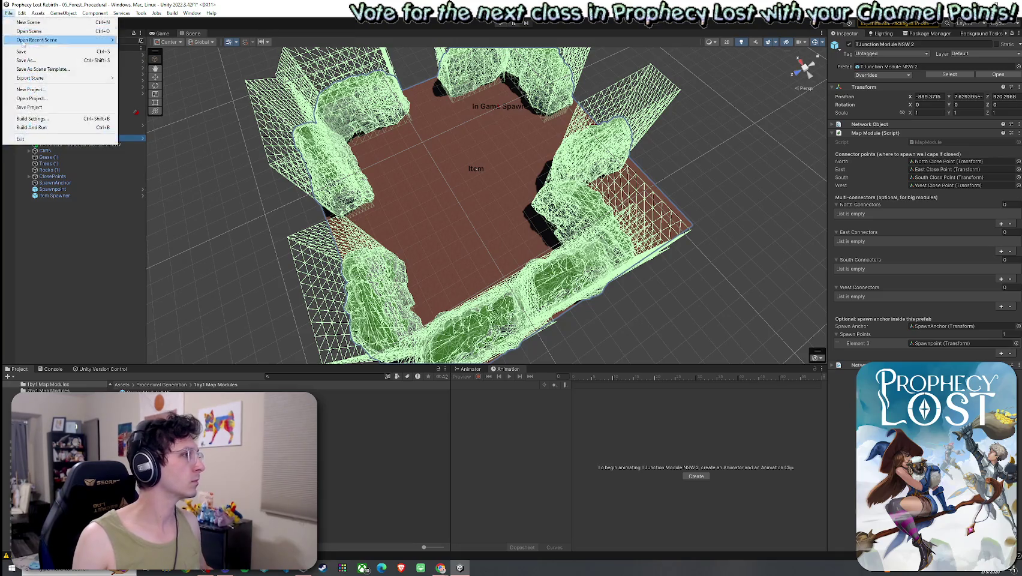
pyautogui.click(27, 52)
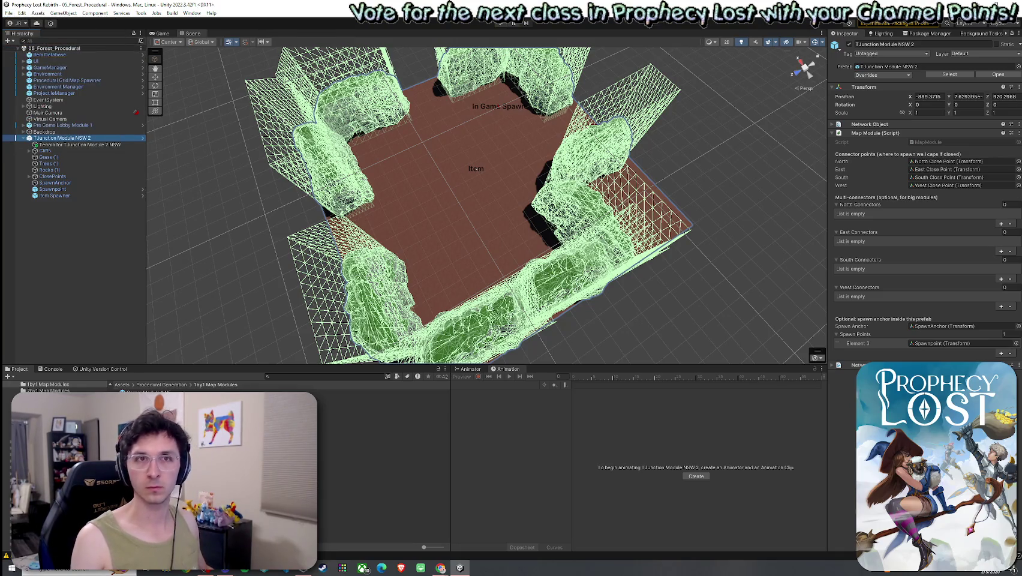
pyautogui.hotkey('alt', 'Tab')
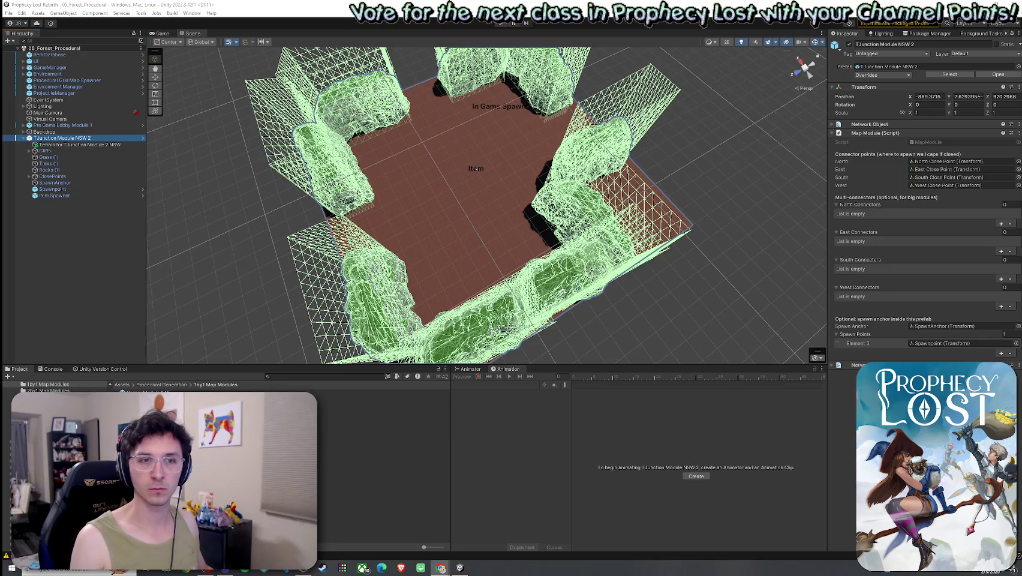
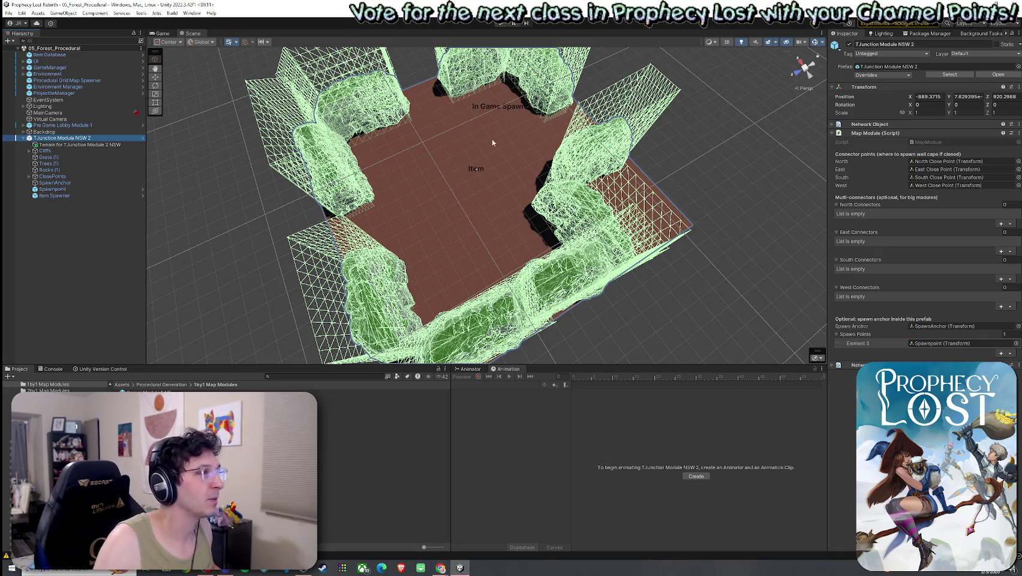
# Step: Orbit around the TJunction Module NSW 2 and save the scene via File > Save
pyautogui.rightClick(479, 196)
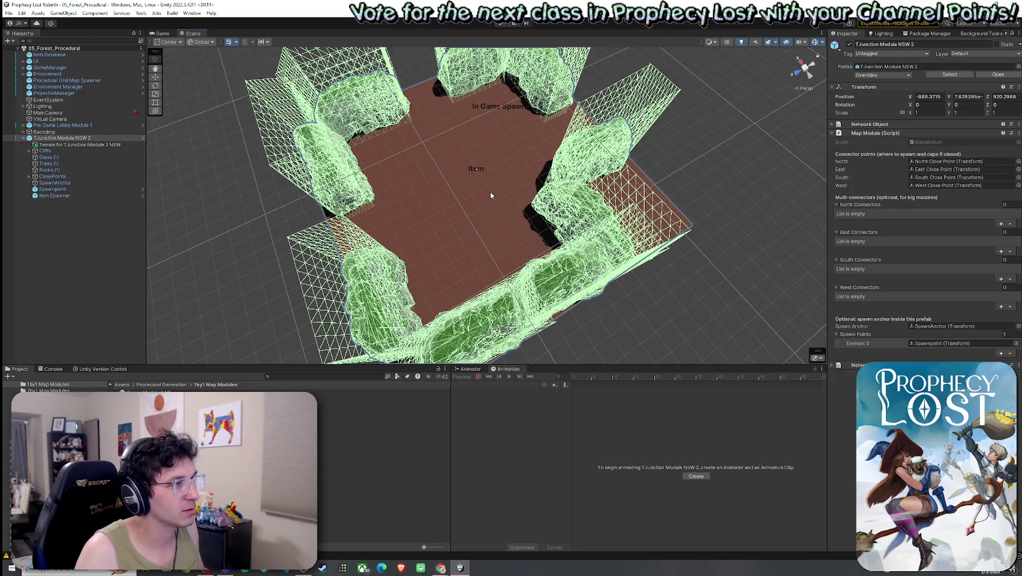
pyautogui.moveTo(490, 195)
pyautogui.mouseDown()
pyautogui.moveTo(417, 183)
pyautogui.moveTo(472, 87)
pyautogui.moveTo(480, 96)
pyautogui.mouseUp()
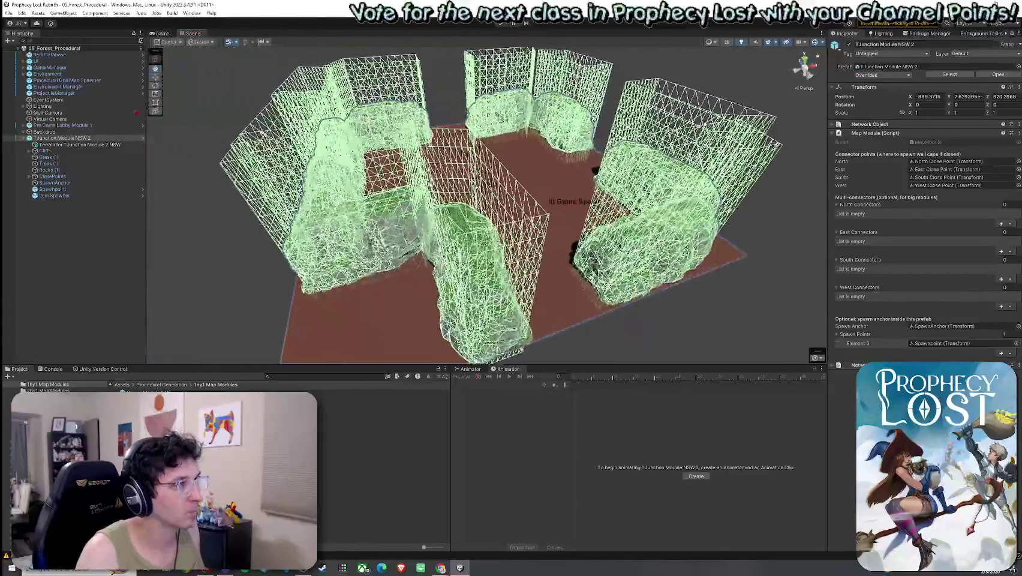
pyautogui.click(8, 13)
pyautogui.click(36, 51)
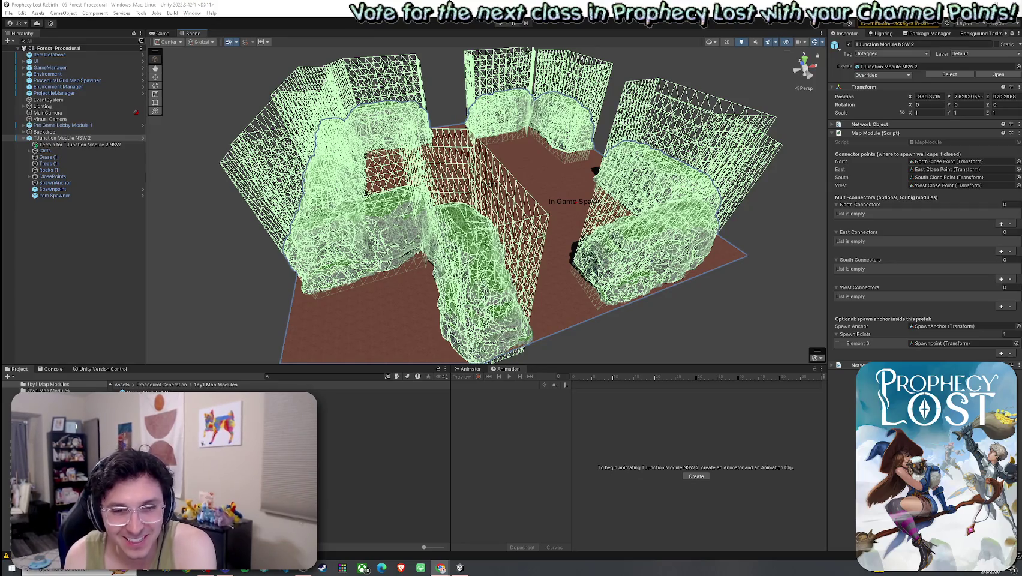
# Step: View the module from directly above and clear the selection
pyautogui.click(804, 59)
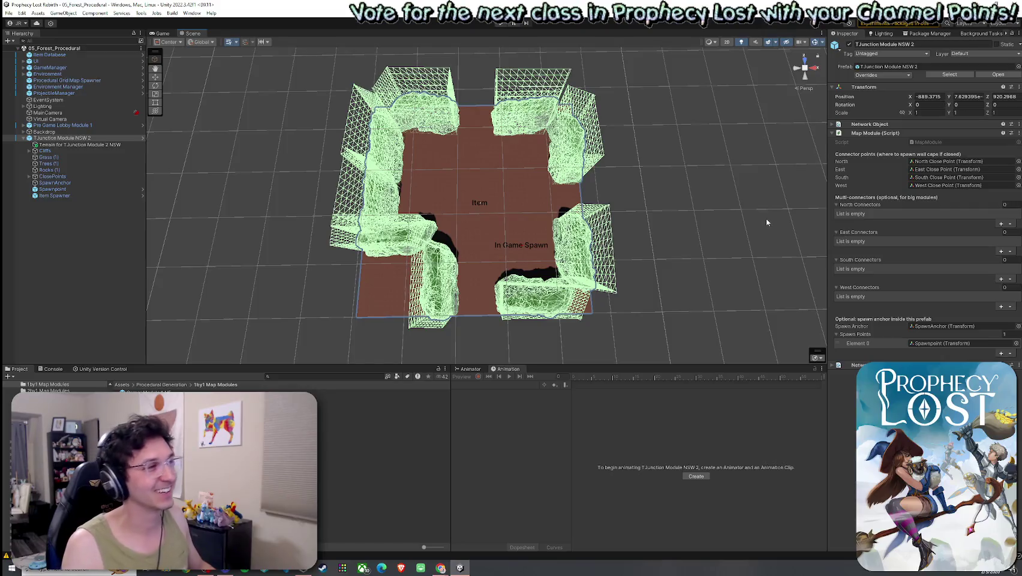
pyautogui.scroll(3, 527, 152)
pyautogui.moveTo(713, 144)
pyautogui.mouseDown()
pyautogui.moveTo(691, 171)
pyautogui.moveTo(726, 180)
pyautogui.moveTo(726, 150)
pyautogui.mouseUp()
pyautogui.click(113, 243)
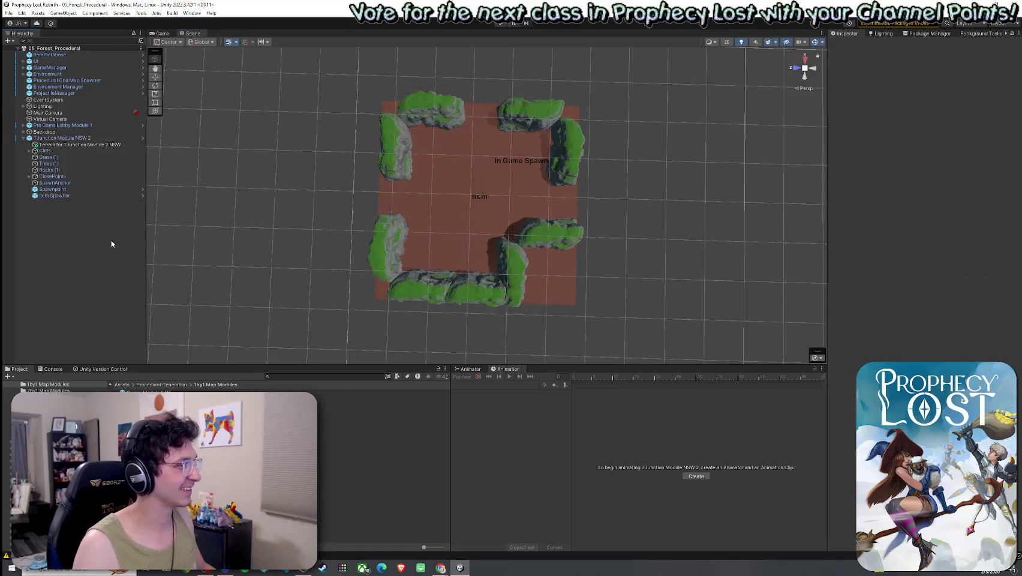
# Step: Inspect the four points in the ClosePoints group, then save the scene
pyautogui.click(53, 176)
pyautogui.click(29, 177)
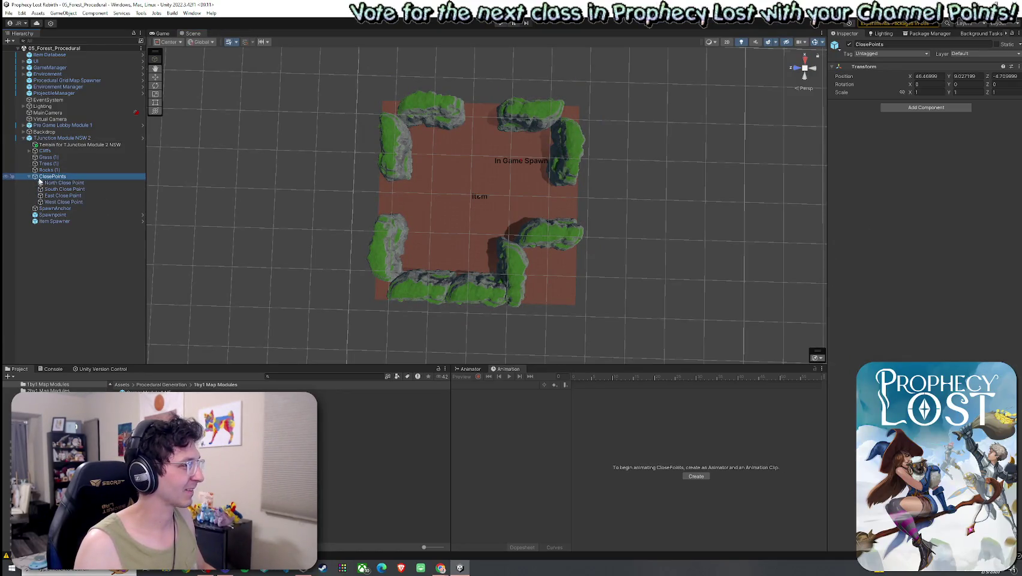
pyautogui.click(30, 176)
pyautogui.click(121, 231)
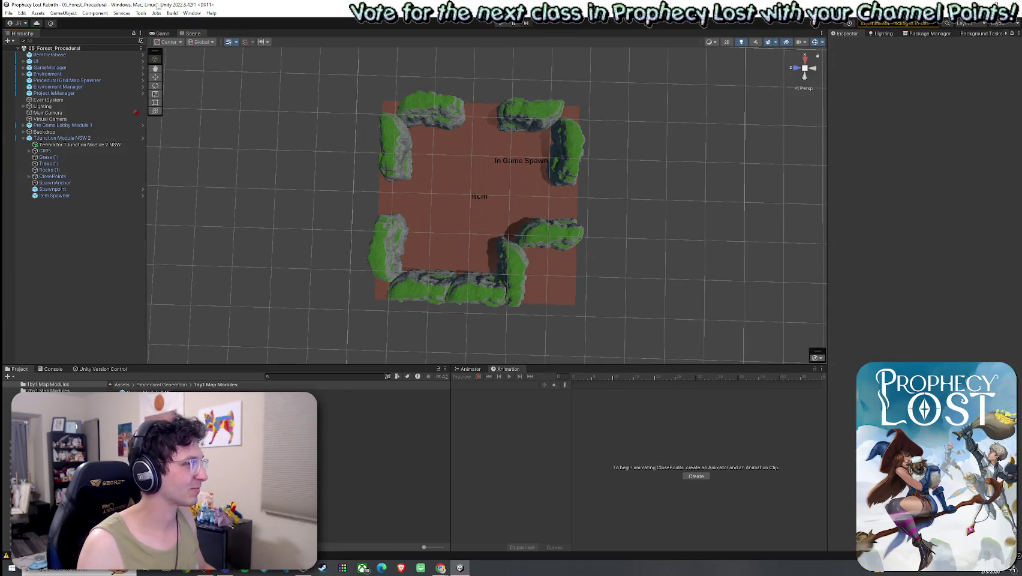
pyautogui.click(8, 13)
pyautogui.click(124, 4)
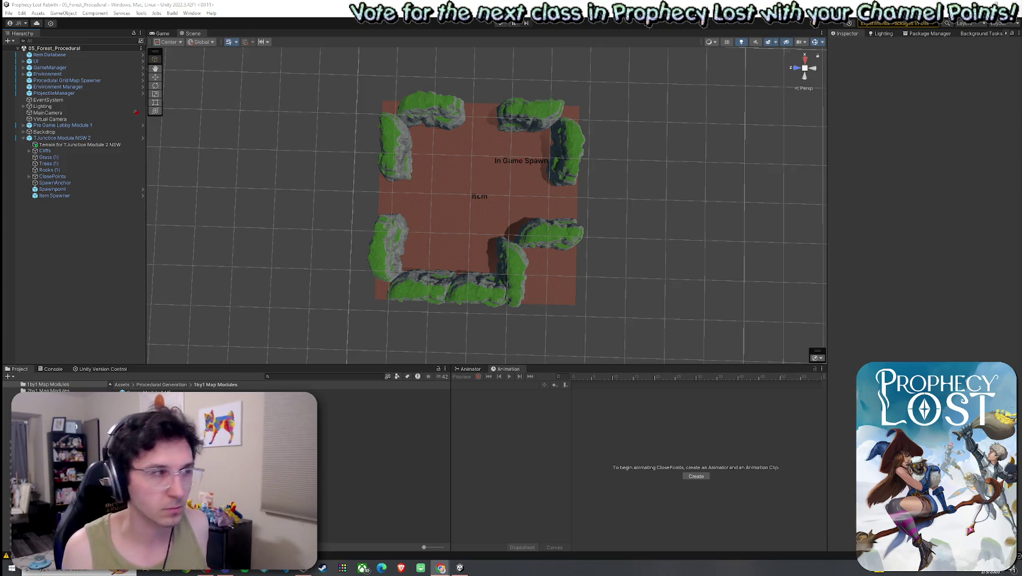
# Step: Orbit and zoom around the module, then bring the reference image browser onto this screen
pyautogui.moveTo(594, 213)
pyautogui.mouseDown()
pyautogui.moveTo(497, 222)
pyautogui.moveTo(497, 194)
pyautogui.moveTo(723, 196)
pyautogui.moveTo(618, 210)
pyautogui.moveTo(488, 178)
pyautogui.moveTo(504, 179)
pyautogui.moveTo(565, 105)
pyautogui.mouseUp()
pyautogui.scroll(-5, 504, 180)
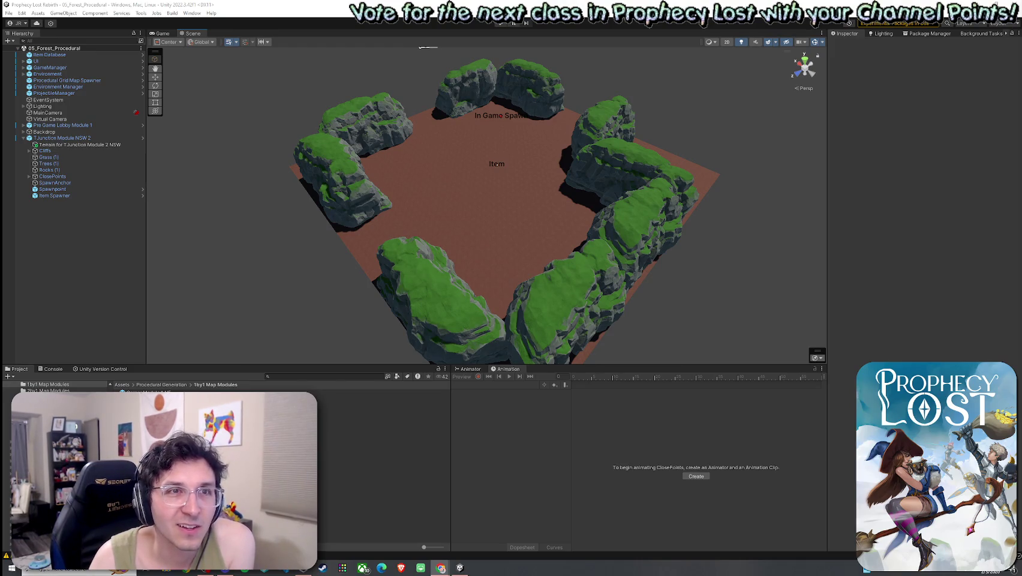
pyautogui.moveTo(1021, 41); pyautogui.dragTo(668, 2)
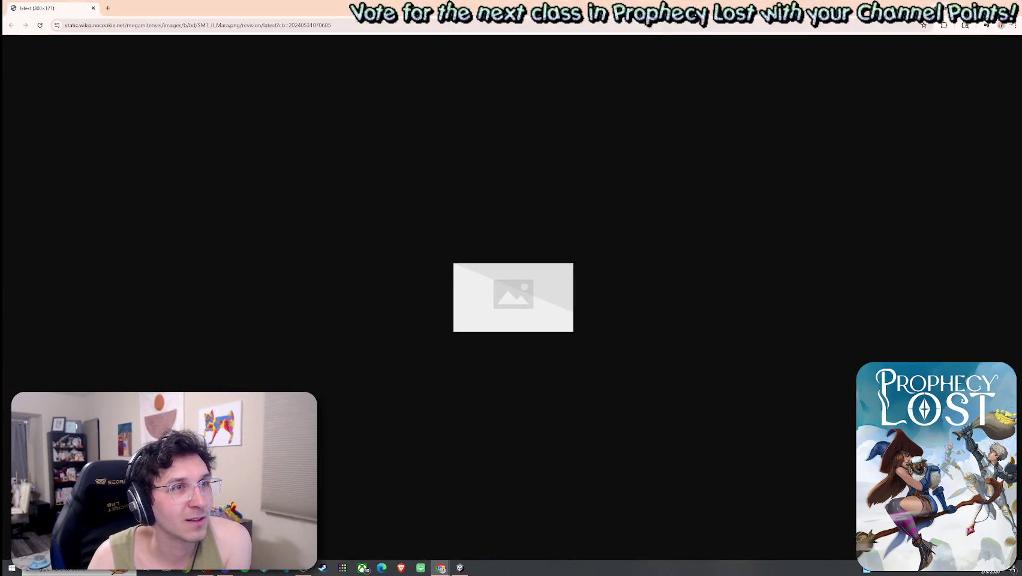
pyautogui.hotkey('ctrl', 'w')
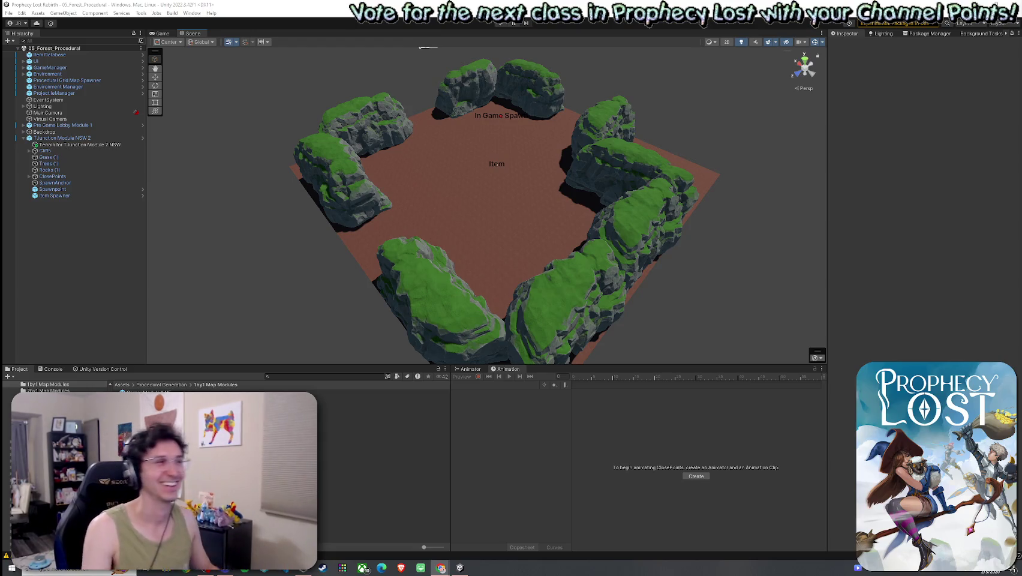
# Step: Save the forest procedural scene with the cliff-ringed TJunction module tile
pyautogui.click(9, 12)
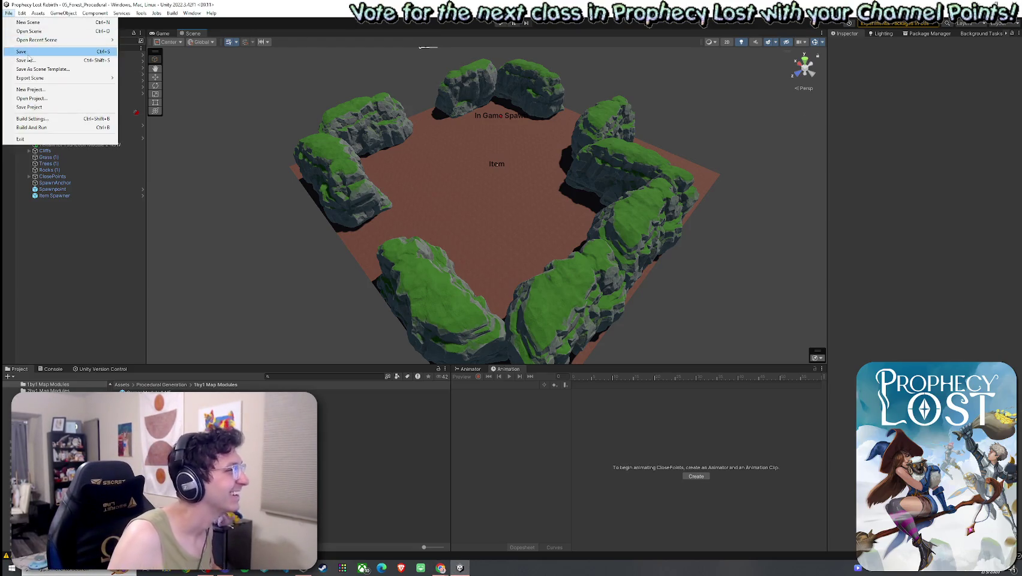
pyautogui.click(90, 2)
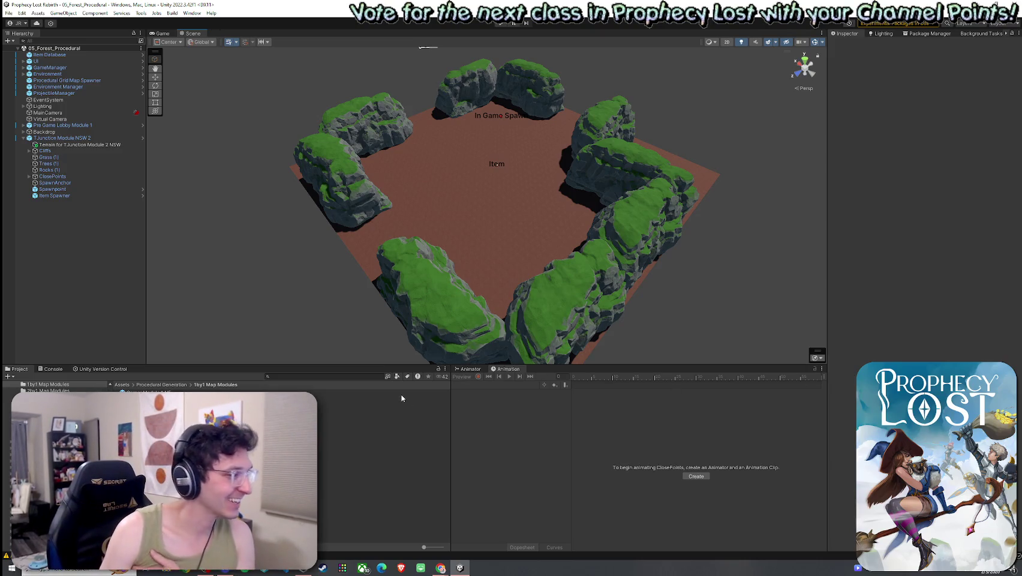
# Step: Select the module's terrain and choose the GrassWheat terrain layer for painting
pyautogui.click(54, 163)
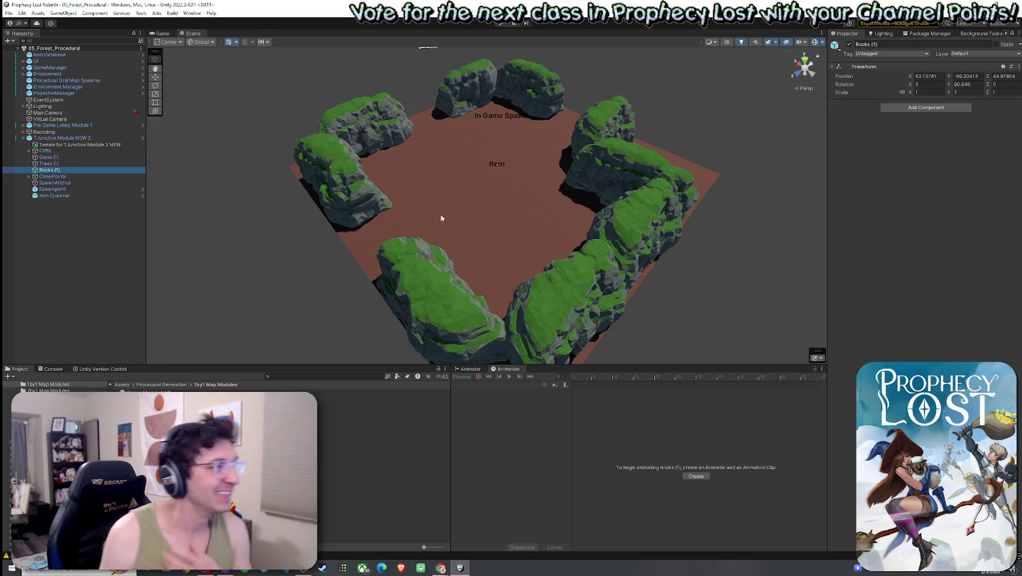
pyautogui.click(527, 249)
pyautogui.moveTo(454, 225)
pyautogui.mouseDown()
pyautogui.moveTo(529, 221)
pyautogui.moveTo(532, 253)
pyautogui.moveTo(606, 257)
pyautogui.moveTo(529, 214)
pyautogui.moveTo(519, 241)
pyautogui.moveTo(408, 236)
pyautogui.moveTo(371, 251)
pyautogui.moveTo(331, 292)
pyautogui.moveTo(344, 302)
pyautogui.moveTo(320, 303)
pyautogui.moveTo(329, 303)
pyautogui.mouseUp()
pyautogui.scroll(-5, 329, 304)
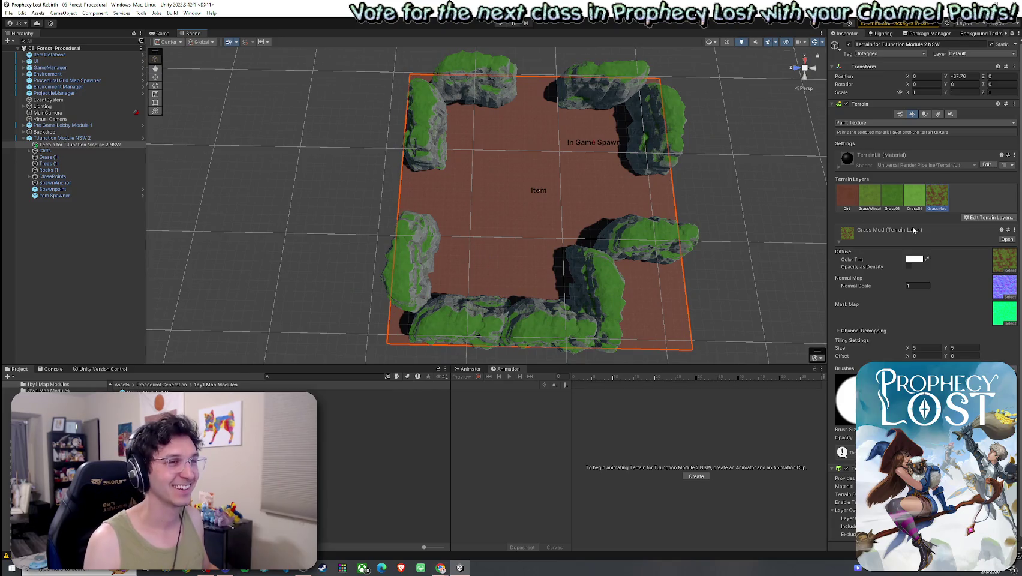
pyautogui.click(870, 204)
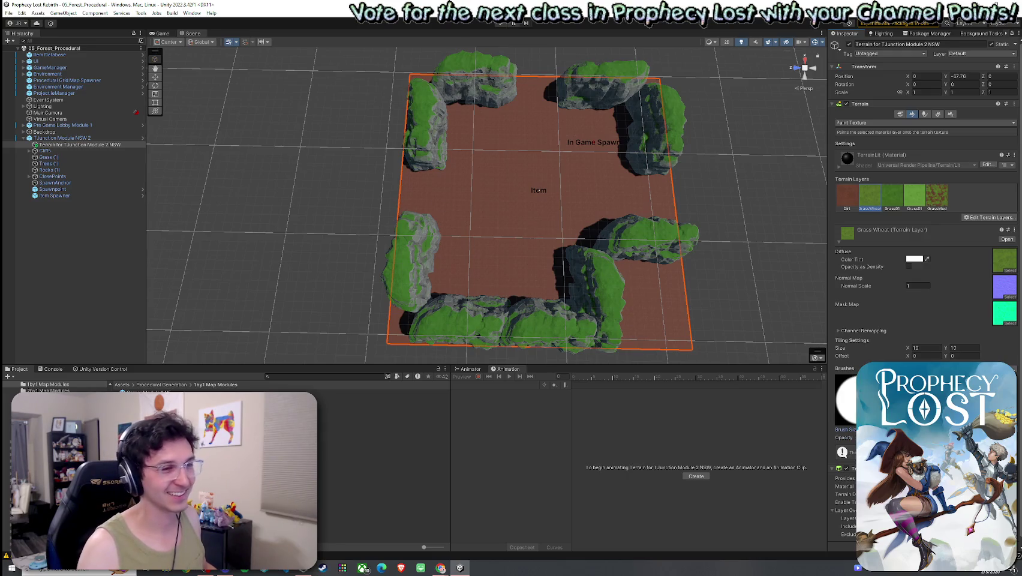
pyautogui.moveTo(481, 242)
pyautogui.mouseDown()
pyautogui.moveTo(661, 212)
pyautogui.moveTo(702, 180)
pyautogui.moveTo(632, 235)
pyautogui.mouseUp()
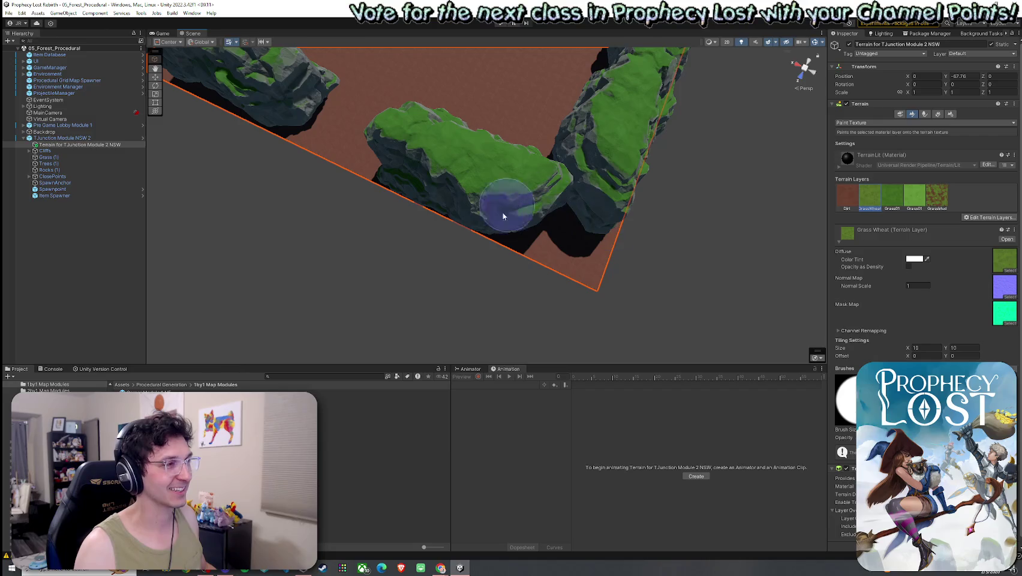
# Step: Move Cliff2 and Cliff2 (2) further in along the red floor's edges
pyautogui.doubleClick(60, 138)
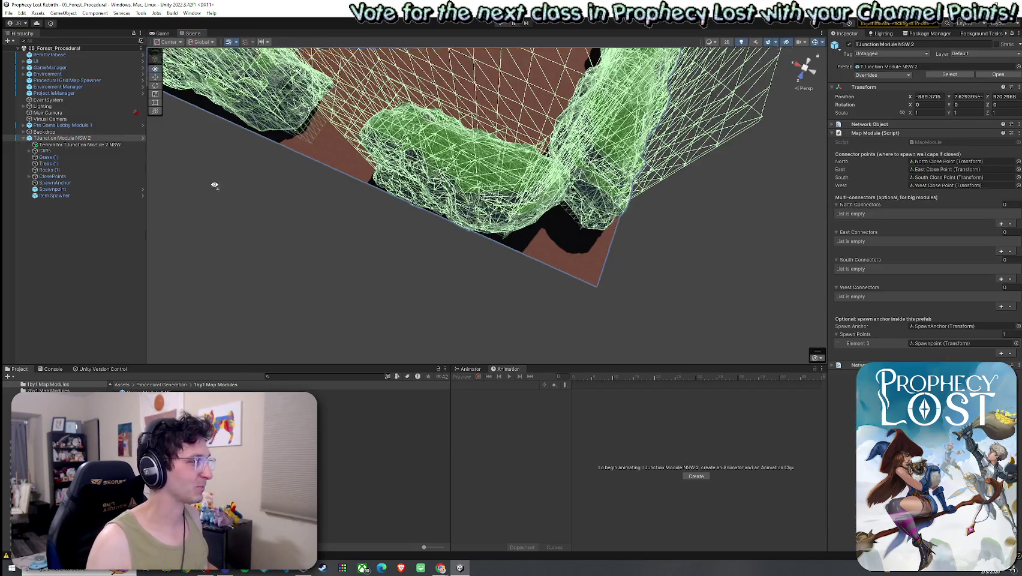
pyautogui.click(29, 151)
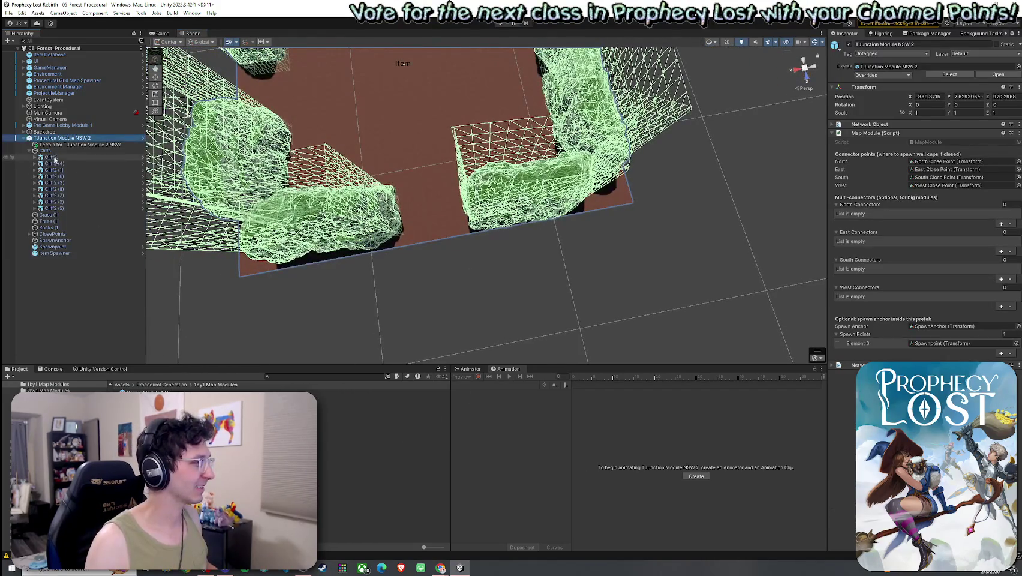
pyautogui.click(51, 157)
pyautogui.press('w')
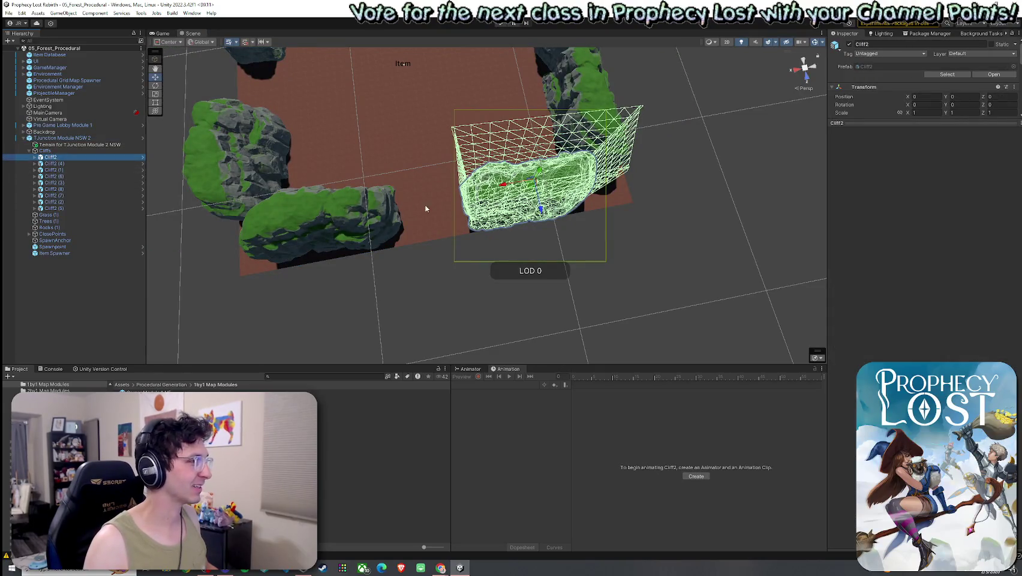
pyautogui.moveTo(542, 210); pyautogui.dragTo(547, 234)
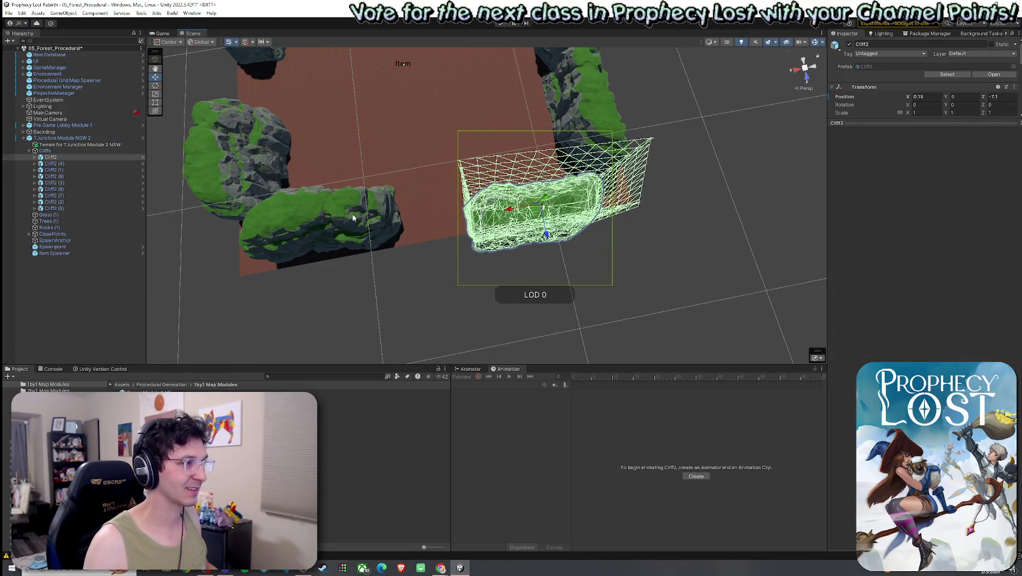
pyautogui.click(263, 221)
pyautogui.click(263, 222)
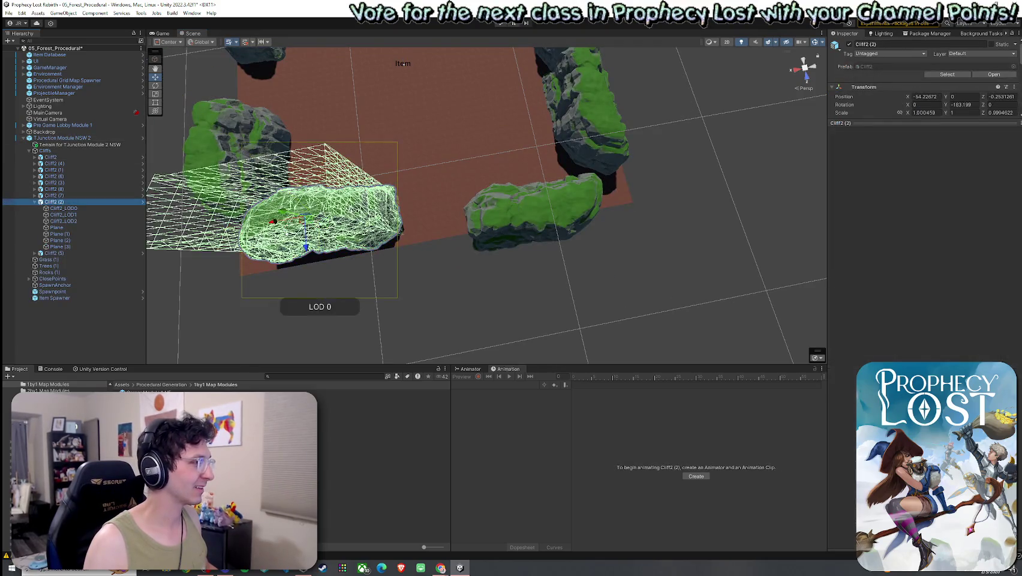
pyautogui.moveTo(306, 242)
pyautogui.mouseDown()
pyautogui.moveTo(307, 272)
pyautogui.moveTo(262, 290)
pyautogui.moveTo(420, 264)
pyautogui.mouseUp()
# Step: Try sliding Cliff2 (1) across the floor, undo it, and return to an overview
pyautogui.click(420, 264)
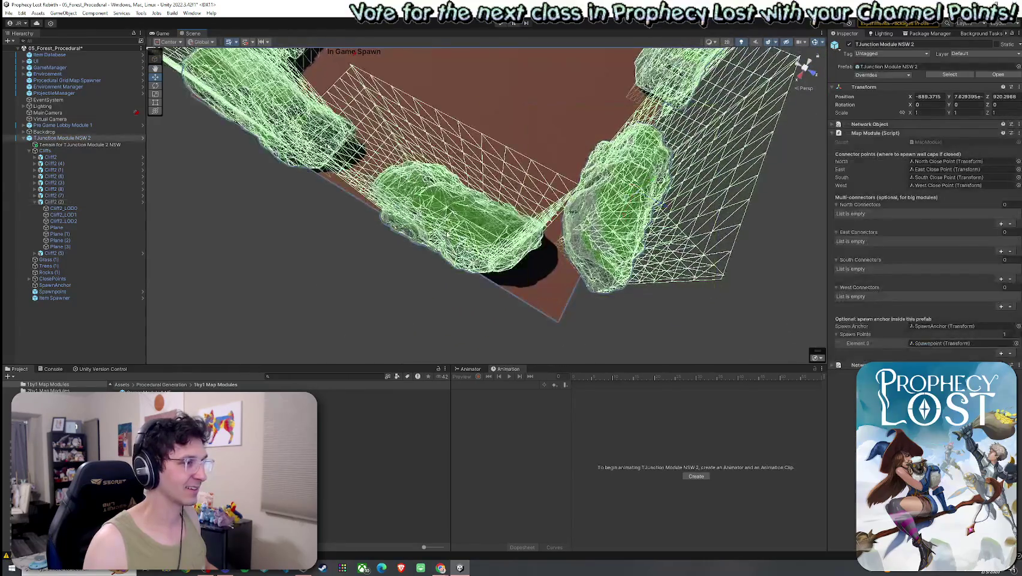
pyautogui.press('f')
pyautogui.click(90, 170)
pyautogui.moveTo(459, 210); pyautogui.dragTo(520, 286)
pyautogui.hotkey('ctrl', 'z')
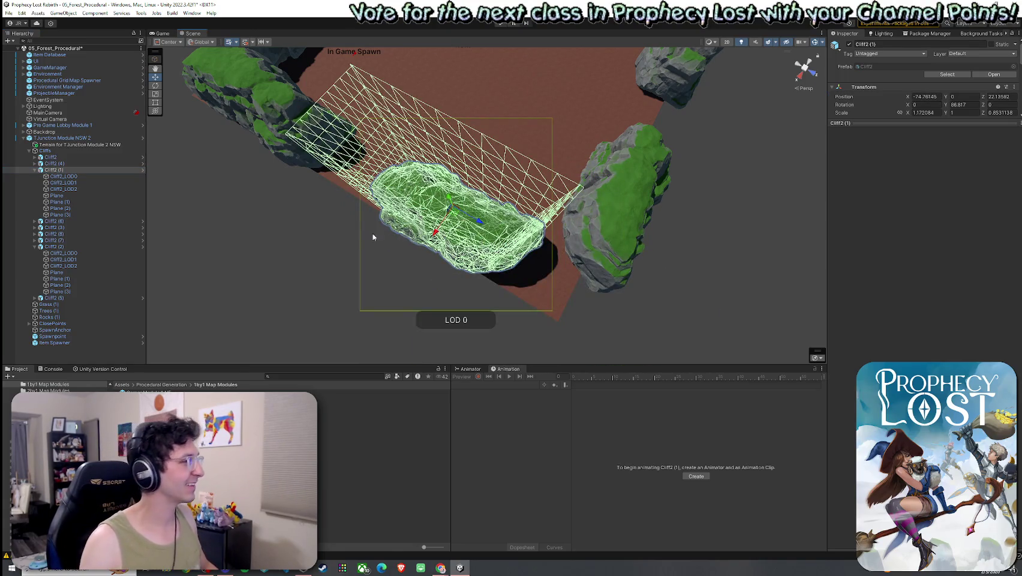
pyautogui.click(34, 170)
pyautogui.moveTo(360, 227); pyautogui.dragTo(488, 209)
pyautogui.scroll(3, 491, 207)
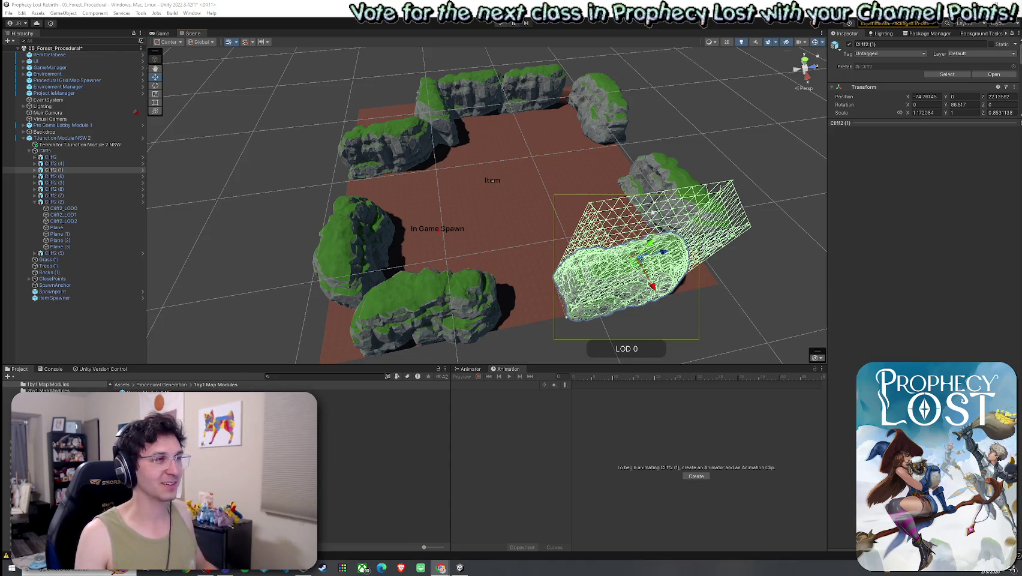
pyautogui.moveTo(494, 207)
pyautogui.mouseDown()
pyautogui.moveTo(637, 205)
pyautogui.moveTo(600, 205)
pyautogui.mouseUp()
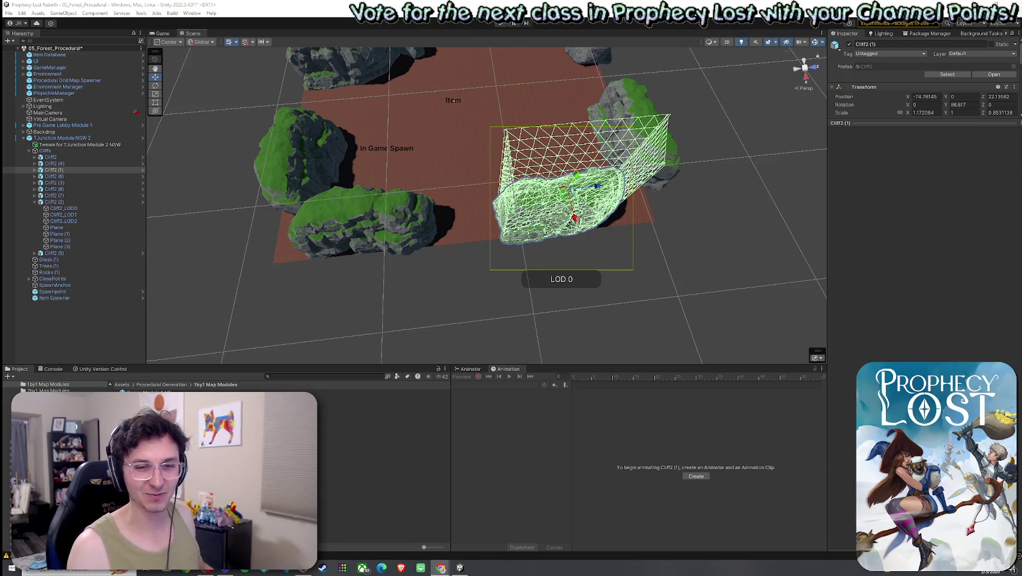
# Step: Nudge Cliff2 (1) left, then duplicate it into Cliff2 (9) placed toward the far side
pyautogui.moveTo(401, 217); pyautogui.dragTo(243, 213)
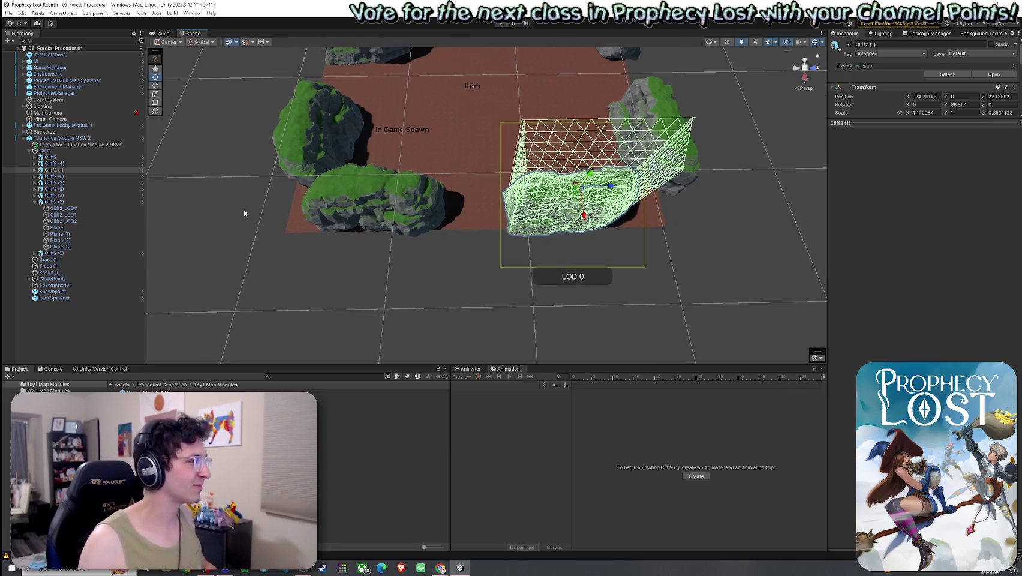
pyautogui.moveTo(494, 196)
pyautogui.mouseDown()
pyautogui.moveTo(508, 203)
pyautogui.moveTo(482, 196)
pyautogui.moveTo(403, 210)
pyautogui.moveTo(151, 175)
pyautogui.mouseUp()
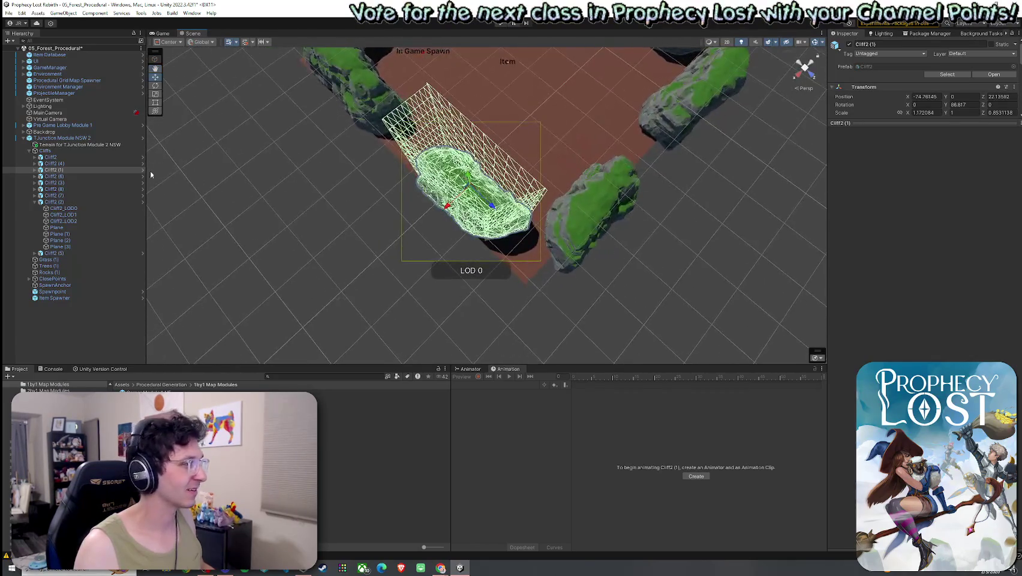
pyautogui.click(83, 171)
pyautogui.moveTo(467, 191); pyautogui.dragTo(452, 203)
pyautogui.click(63, 173)
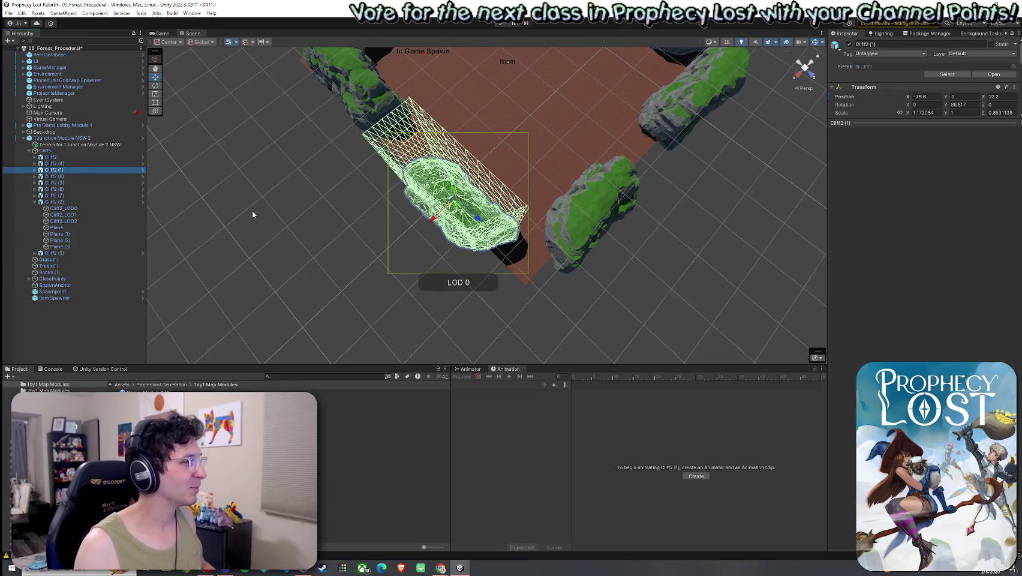
pyautogui.hotkey('ctrl', 'd')
pyautogui.moveTo(455, 205); pyautogui.dragTo(533, 264)
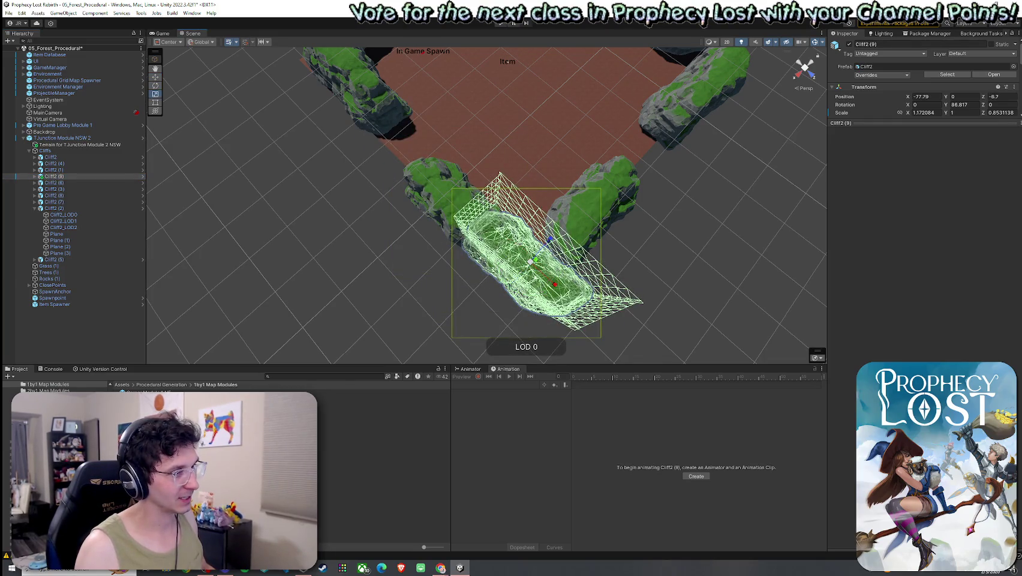
pyautogui.press('w')
pyautogui.moveTo(531, 269)
pyautogui.mouseDown()
pyautogui.moveTo(523, 140)
pyautogui.moveTo(561, 129)
pyautogui.mouseUp()
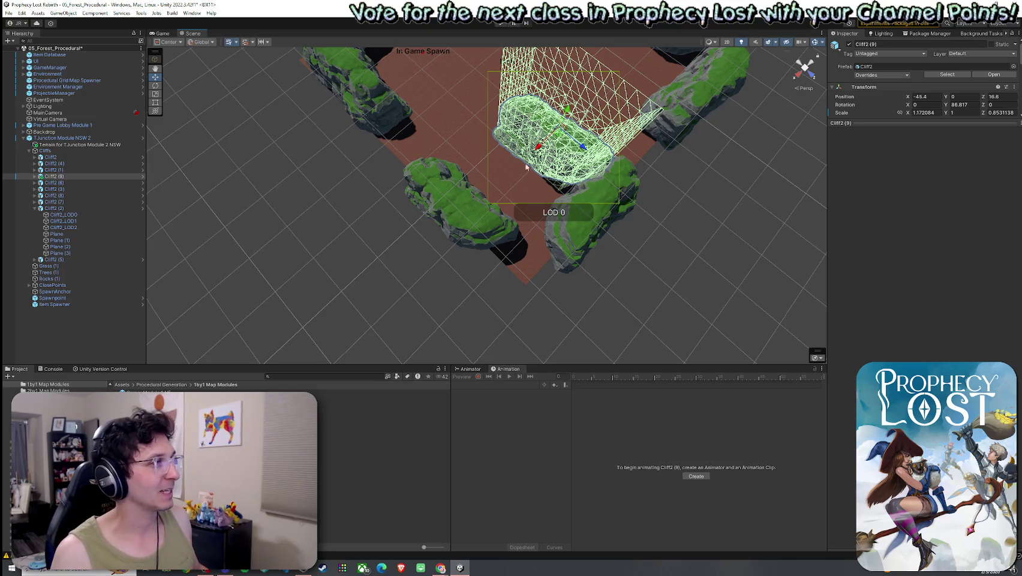
# Step: Duplicate Cliff2 (9) into Cliff2 (10) at -81.47, 0, 40.7 with rotation 10.444
pyautogui.click(92, 177)
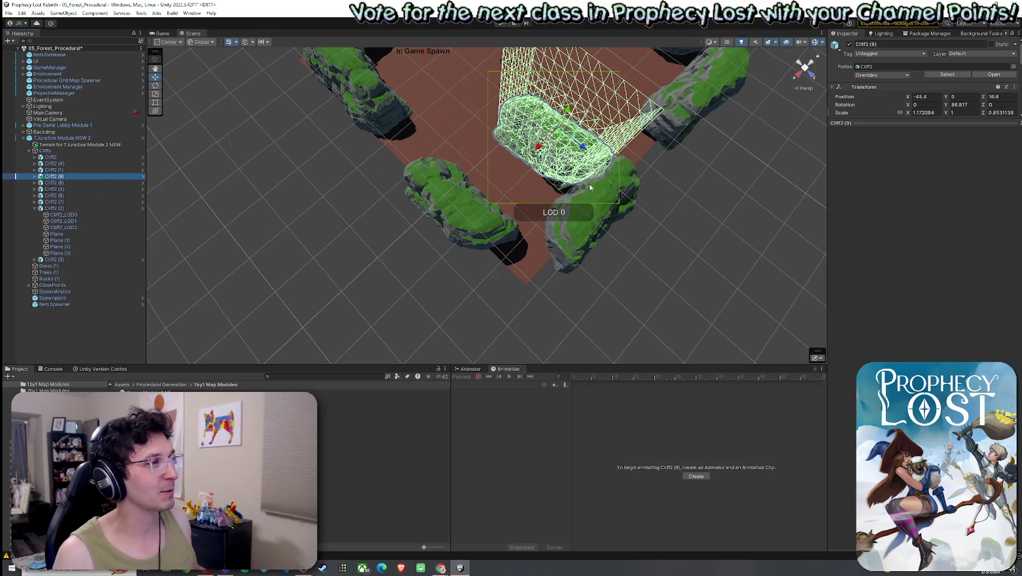
pyautogui.hotkey('ctrl', 'd')
pyautogui.moveTo(589, 187)
pyautogui.mouseDown()
pyautogui.moveTo(517, 206)
pyautogui.moveTo(576, 171)
pyautogui.moveTo(504, 186)
pyautogui.moveTo(584, 185)
pyautogui.moveTo(581, 198)
pyautogui.mouseUp()
pyautogui.press('e')
pyautogui.press('w')
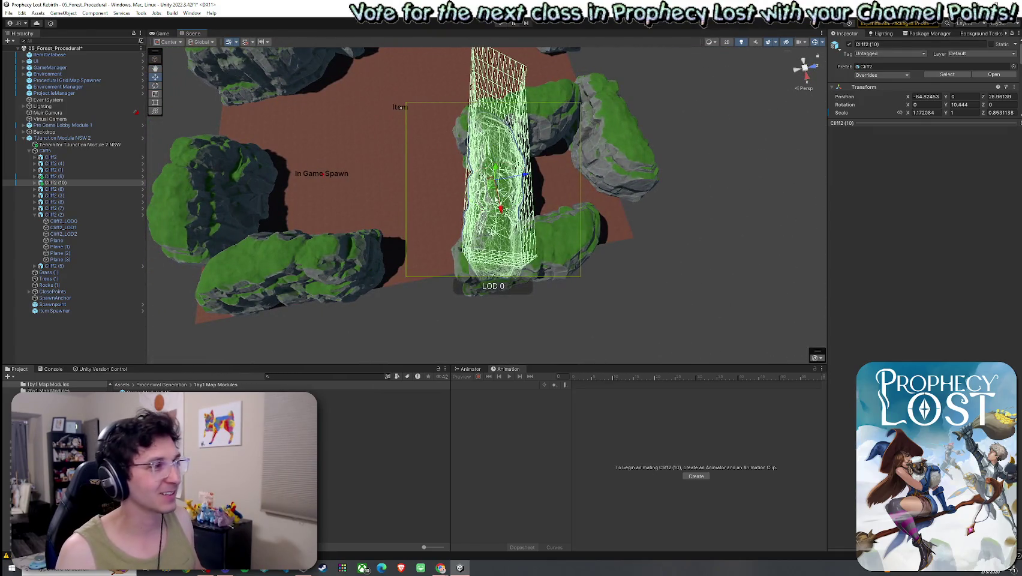
pyautogui.moveTo(495, 180); pyautogui.dragTo(446, 183)
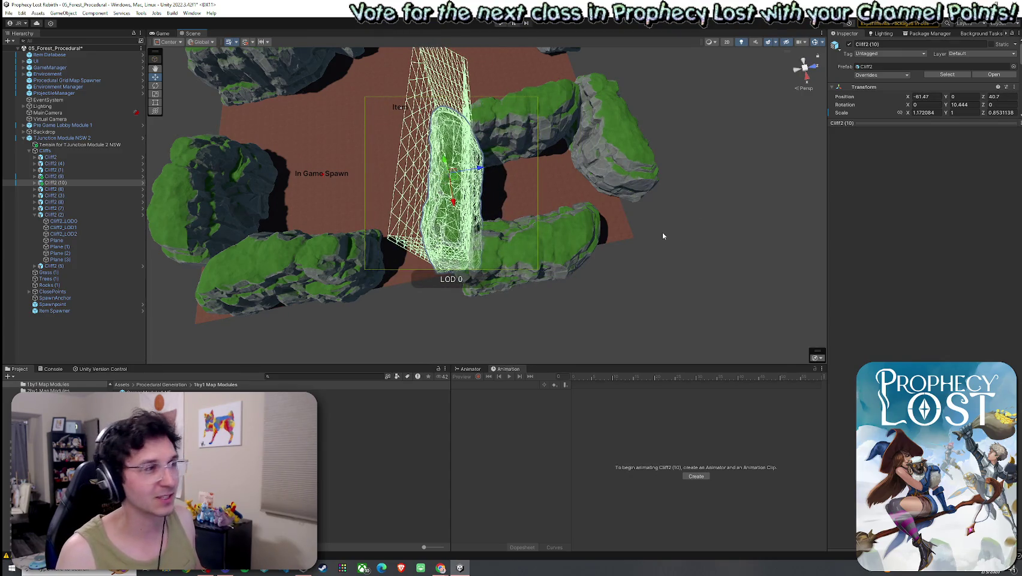
# Step: Select Cliff2 (1)'s Cliff2_LOD0 rock to show its Mesh Collider using RockJungle02_LOD2
pyautogui.click(545, 222)
pyautogui.click(570, 237)
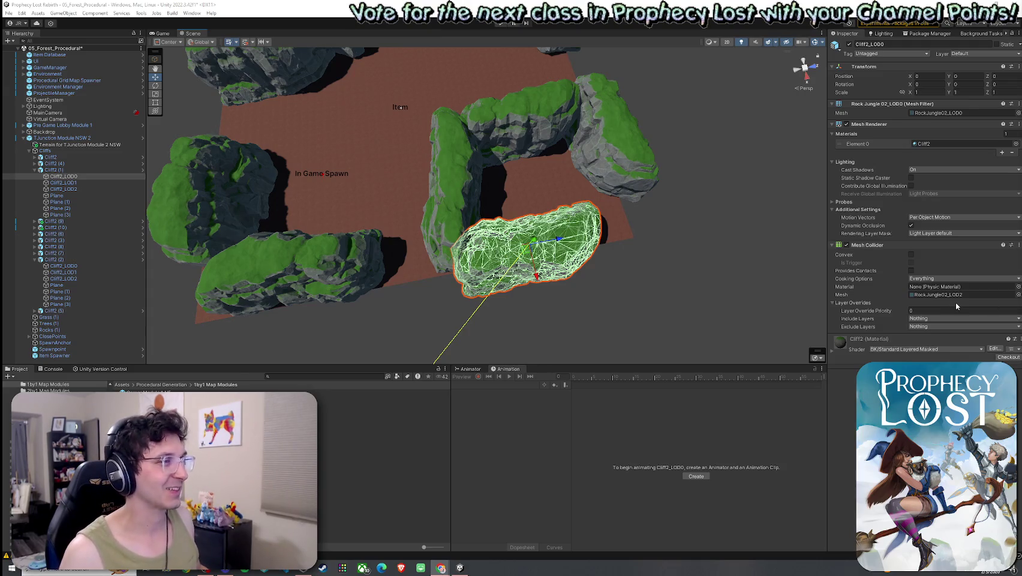
# Step: Check the children of Cliff2 (1), then slide it along the floor edge
pyautogui.moveTo(473, 147)
pyautogui.mouseDown()
pyautogui.moveTo(495, 150)
pyautogui.moveTo(474, 141)
pyautogui.moveTo(478, 153)
pyautogui.moveTo(450, 159)
pyautogui.mouseUp()
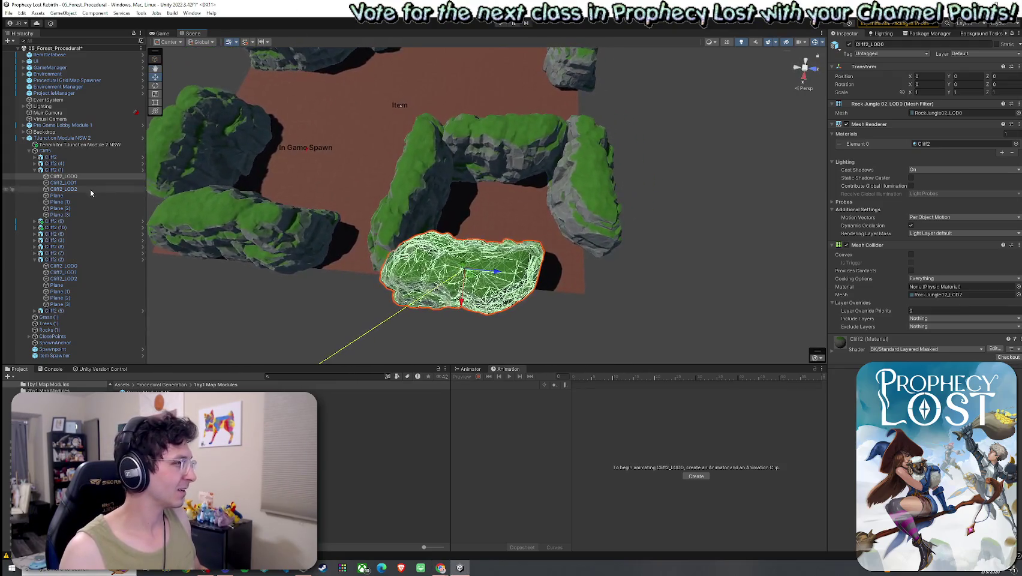
pyautogui.click(75, 170)
pyautogui.click(92, 188)
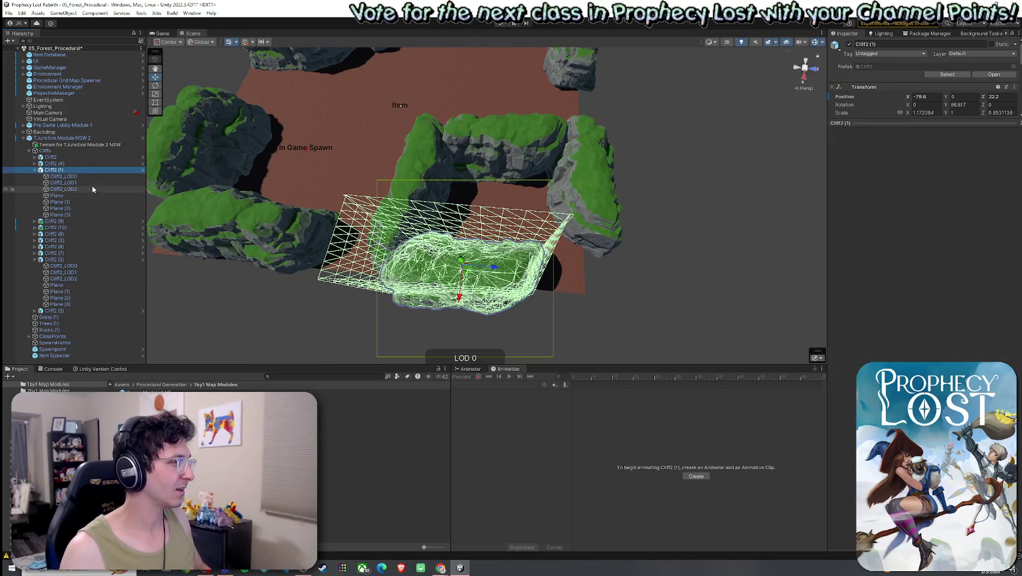
pyautogui.press('Down')
pyautogui.press('Left')
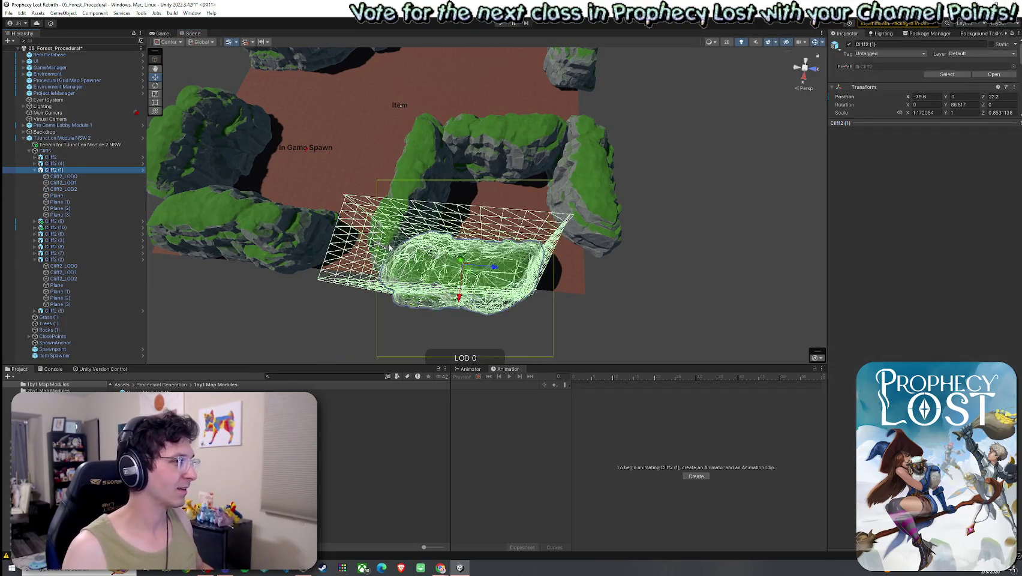
pyautogui.press('Left')
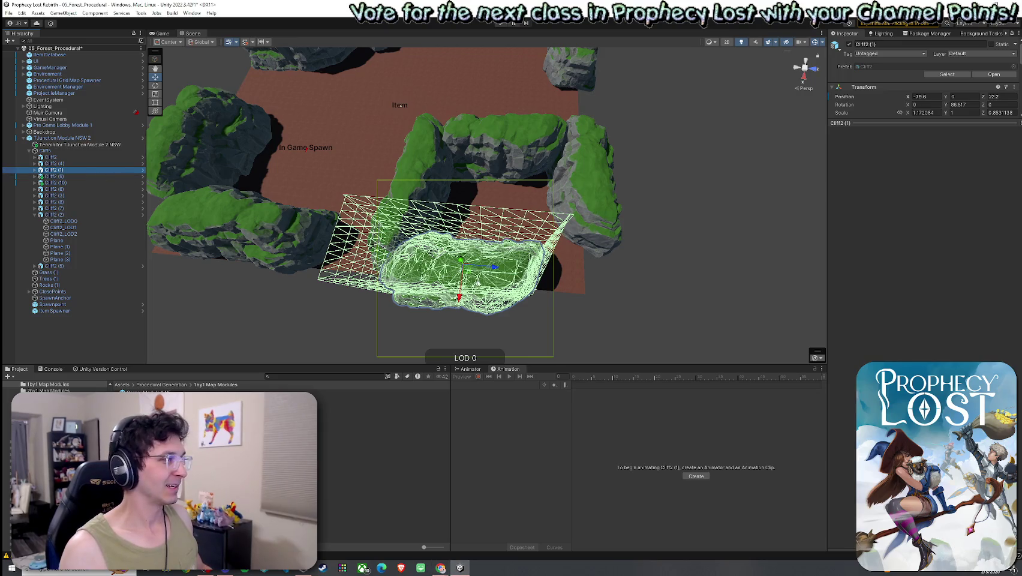
pyautogui.moveTo(466, 274); pyautogui.dragTo(545, 277)
# Step: Rotate the tall middle cliff Cliff2 (10) to a new angle
pyautogui.click(423, 242)
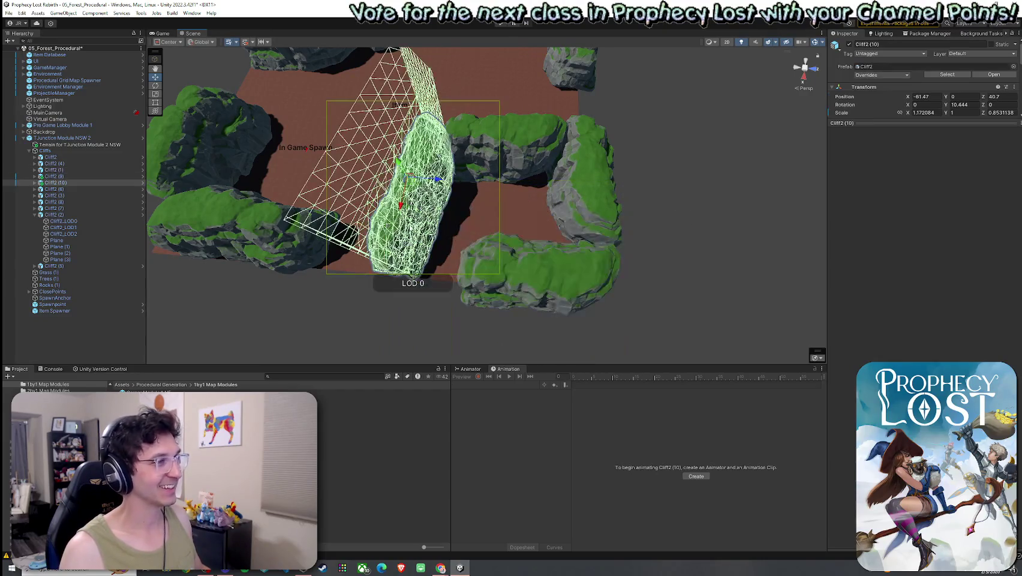
pyautogui.press('e')
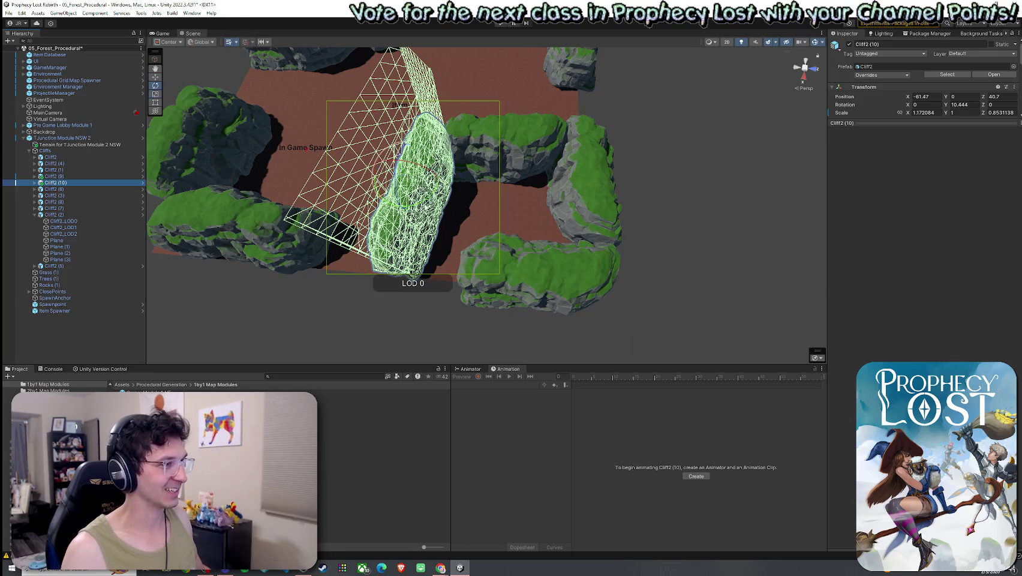
pyautogui.moveTo(397, 152)
pyautogui.mouseDown()
pyautogui.moveTo(419, 149)
pyautogui.moveTo(423, 177)
pyautogui.moveTo(514, 196)
pyautogui.moveTo(492, 231)
pyautogui.mouseUp()
pyautogui.press('f')
pyautogui.press('w')
pyautogui.press('e')
pyautogui.press('w')
# Step: Slide Cliff2 (1) further along Z to -77.62, 0, 9.76 and view the whole module
pyautogui.click(489, 233)
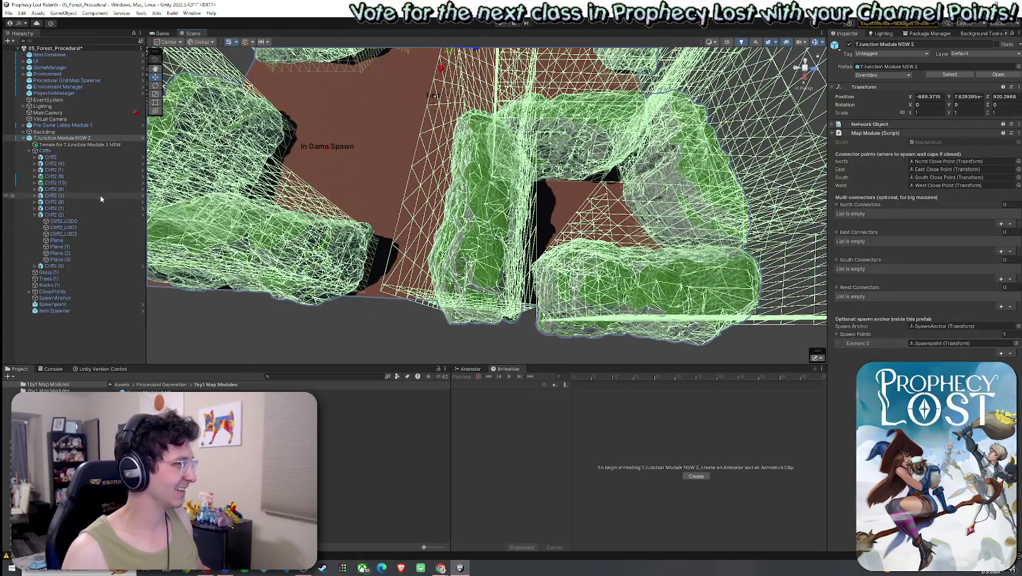
pyautogui.click(232, 206)
pyautogui.click(243, 208)
pyautogui.click(243, 208)
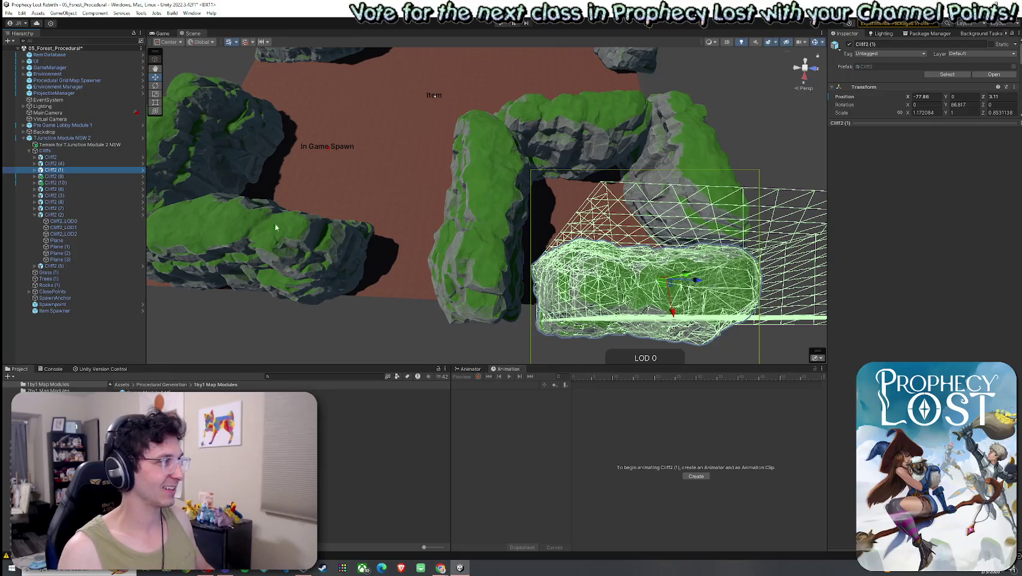
pyautogui.moveTo(696, 279); pyautogui.dragTo(647, 283)
pyautogui.moveTo(648, 285)
pyautogui.mouseDown()
pyautogui.moveTo(628, 304)
pyautogui.moveTo(538, 284)
pyautogui.moveTo(615, 227)
pyautogui.moveTo(605, 226)
pyautogui.moveTo(459, 221)
pyautogui.moveTo(643, 287)
pyautogui.moveTo(550, 231)
pyautogui.moveTo(569, 300)
pyautogui.moveTo(599, 315)
pyautogui.moveTo(369, 274)
pyautogui.mouseUp()
pyautogui.moveTo(289, 264); pyautogui.dragTo(438, 161)
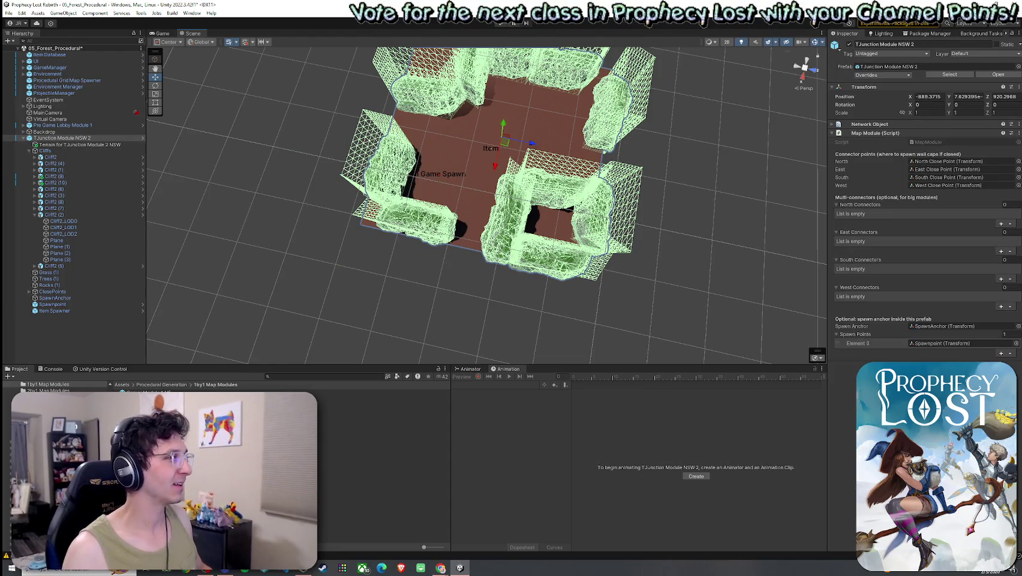
# Step: Delete the two stray cliffs, Cliff2 (4) and Cliff2 (7), beside the red floor
pyautogui.click(390, 166)
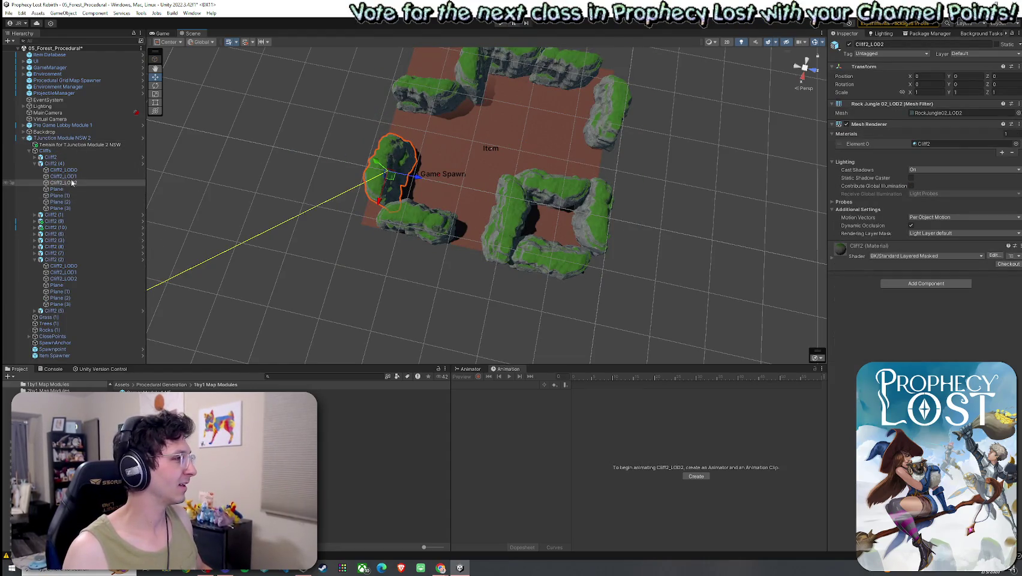
pyautogui.click(54, 163)
pyautogui.keyDown('ctrl'); pyautogui.click(429, 225); pyautogui.keyUp('ctrl')
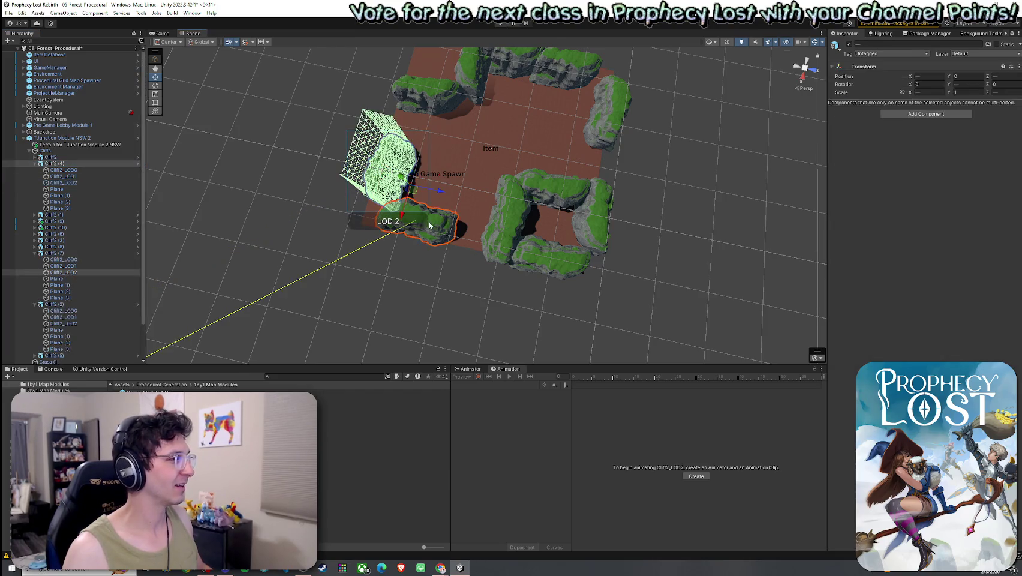
pyautogui.keyDown('ctrl'); pyautogui.click(429, 225); pyautogui.keyUp('ctrl')
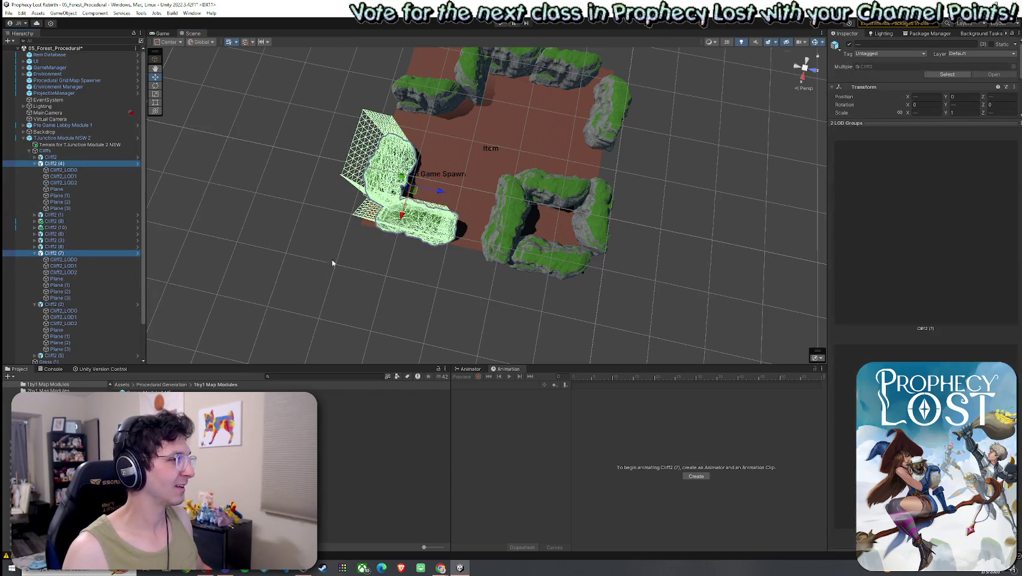
pyautogui.press('Delete')
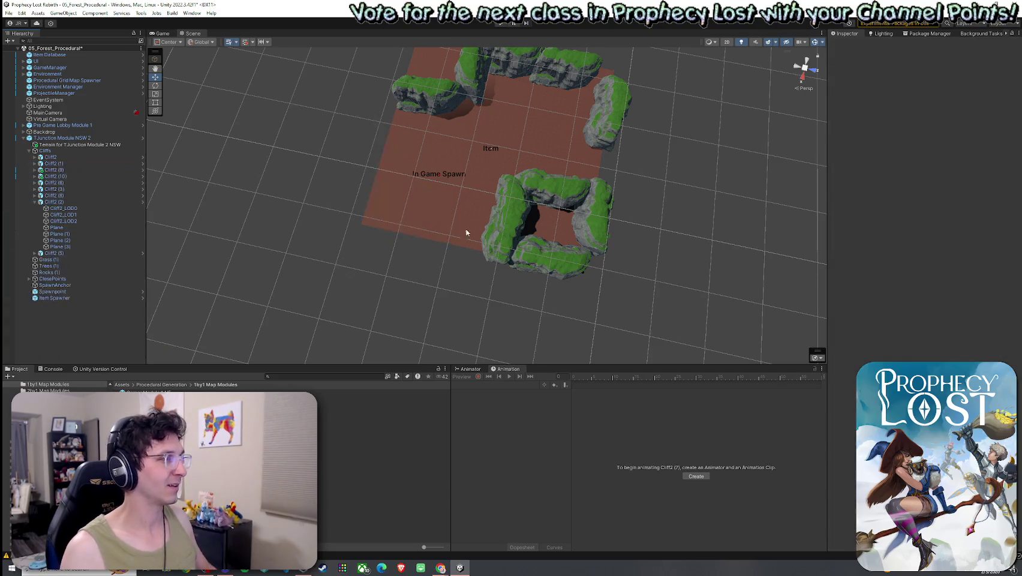
# Step: Multi-select the cliffs forming the square enclosure in the Scene view
pyautogui.click(557, 201)
pyautogui.keyDown('ctrl'); pyautogui.click(522, 217); pyautogui.keyUp('ctrl')
pyautogui.keyDown('ctrl'); pyautogui.click(437, 210); pyautogui.keyUp('ctrl')
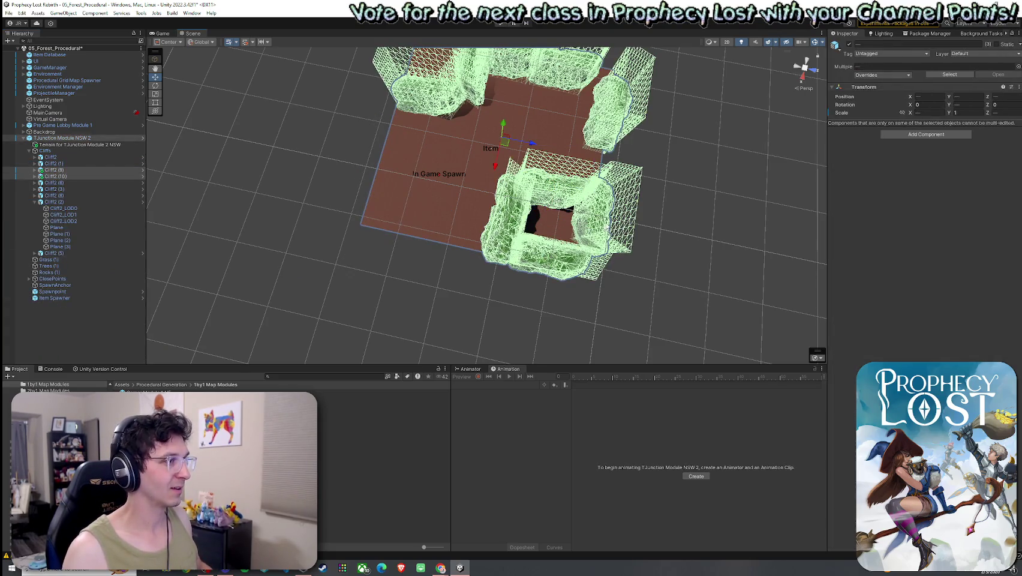
pyautogui.keyDown('ctrl'); pyautogui.click(560, 250); pyautogui.keyUp('ctrl')
pyautogui.moveTo(560, 251); pyautogui.dragTo(645, 248)
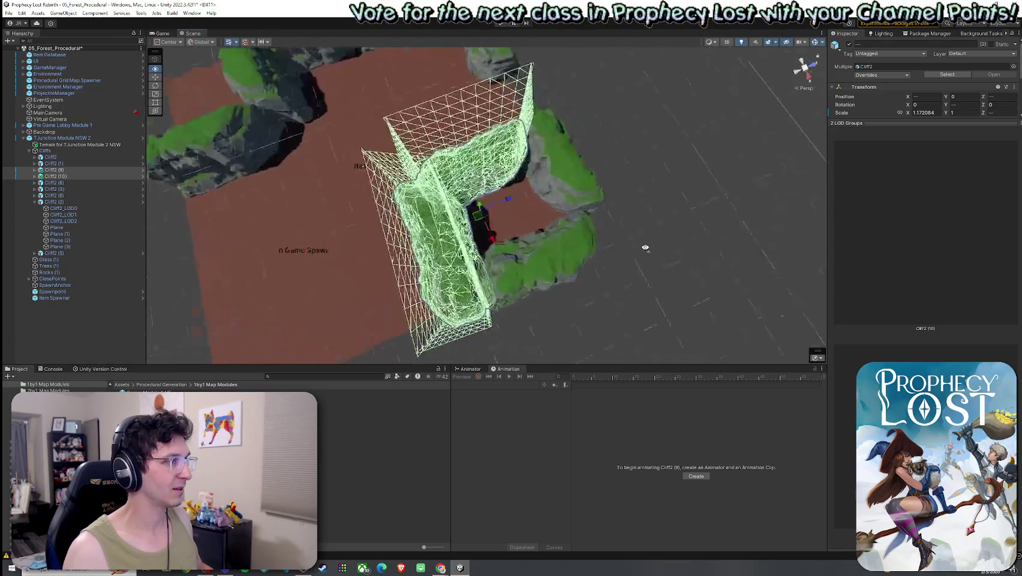
pyautogui.keyDown('ctrl'); pyautogui.click(645, 248); pyautogui.keyUp('ctrl')
pyautogui.scroll(5, 645, 248)
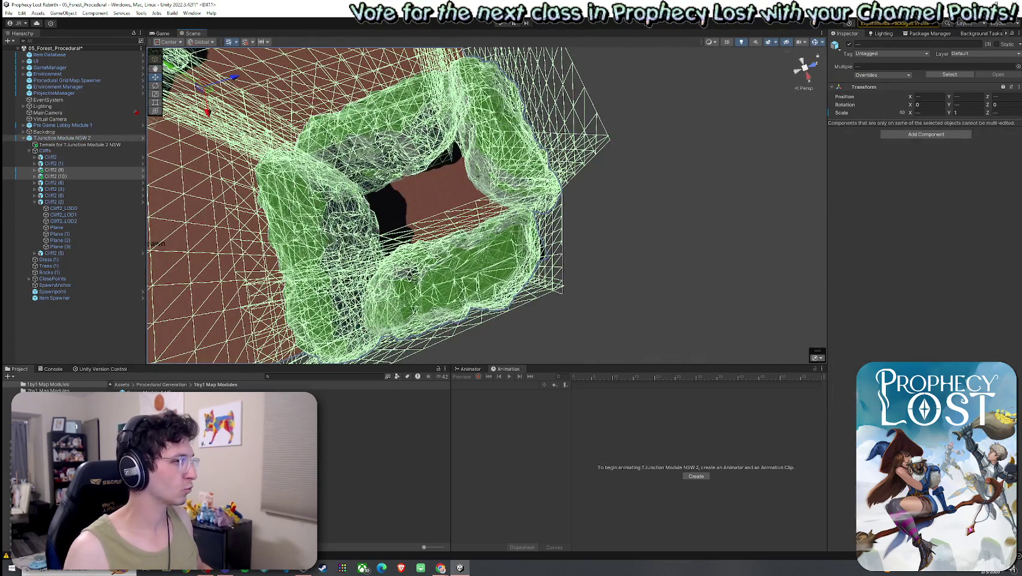
pyautogui.click(490, 205)
pyautogui.keyDown('ctrl'); pyautogui.click(342, 250); pyautogui.keyUp('ctrl')
pyautogui.moveTo(420, 210)
pyautogui.mouseDown()
pyautogui.moveTo(492, 179)
pyautogui.moveTo(431, 198)
pyautogui.mouseUp()
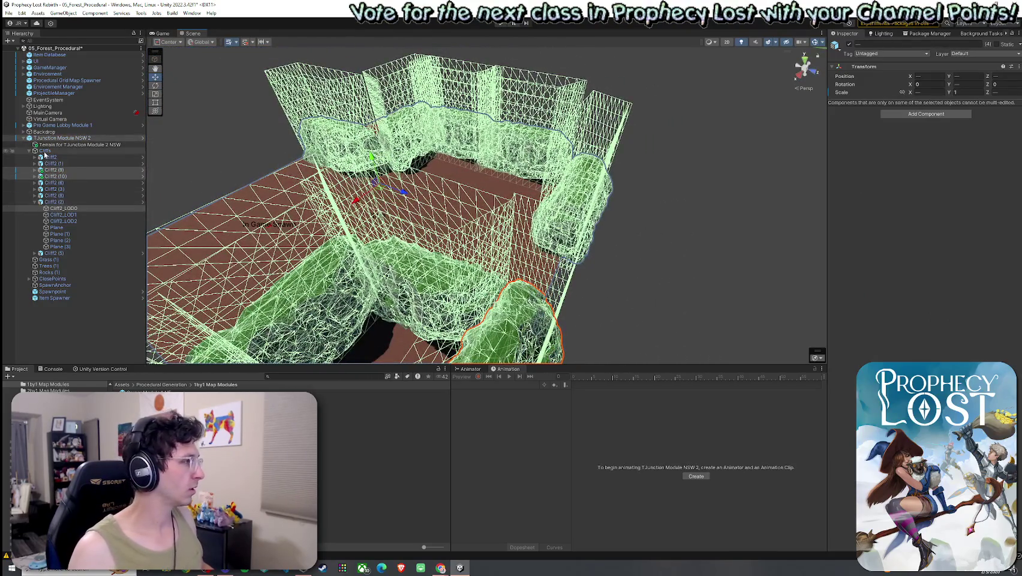
# Step: Refine the Hierarchy selection to only enclosure cliffs, including Cliff2 (1) and Cliff2 (2)
pyautogui.keyDown('ctrl'); pyautogui.click(60, 138); pyautogui.keyUp('ctrl')
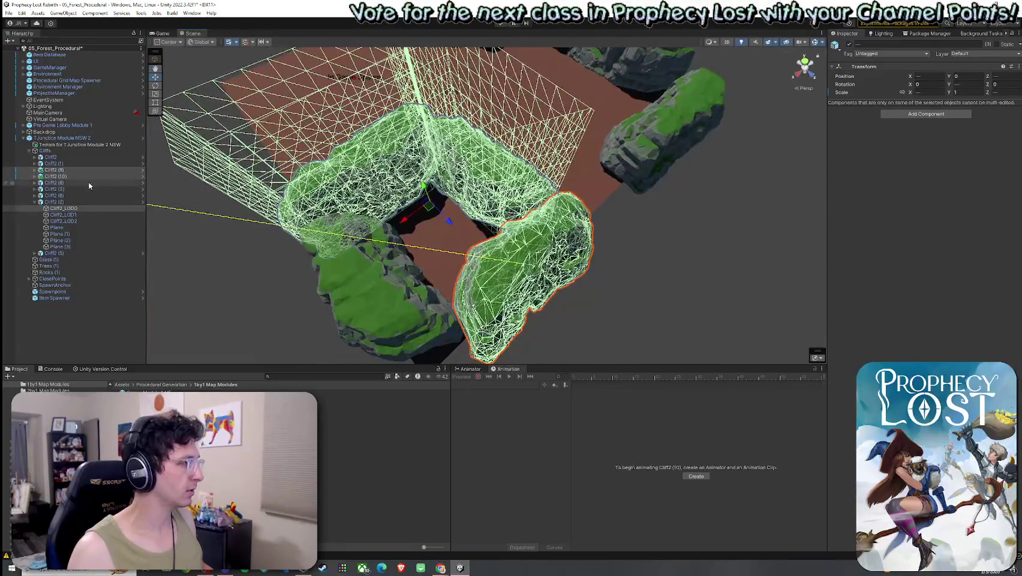
pyautogui.keyDown('ctrl'); pyautogui.click(73, 156); pyautogui.keyUp('ctrl')
pyautogui.keyDown('ctrl'); pyautogui.click(75, 163); pyautogui.keyUp('ctrl')
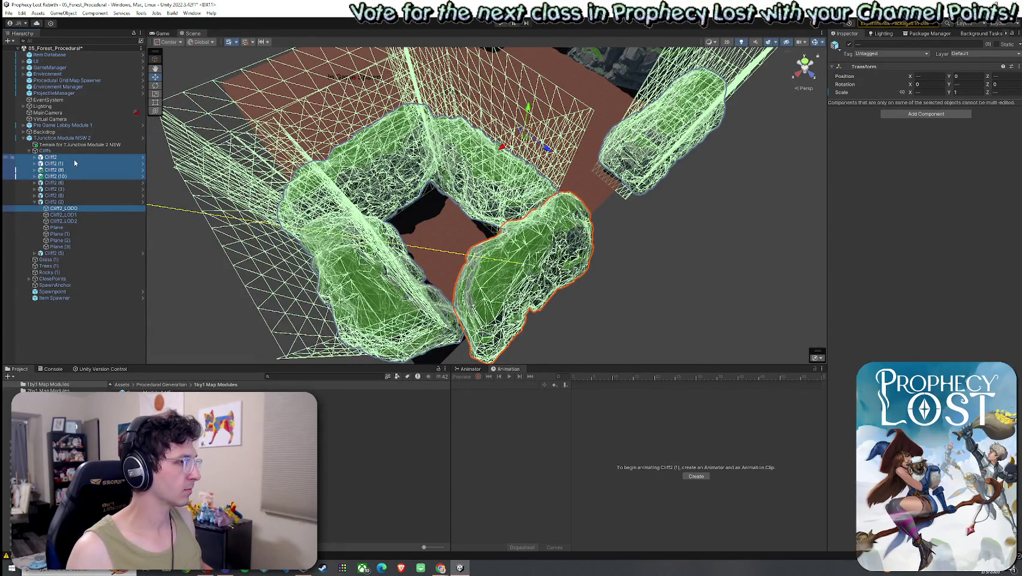
pyautogui.keyDown('ctrl'); pyautogui.click(73, 157); pyautogui.keyUp('ctrl')
pyautogui.keyDown('ctrl'); pyautogui.click(53, 202); pyautogui.keyUp('ctrl')
pyautogui.keyDown('ctrl'); pyautogui.click(46, 208); pyautogui.keyUp('ctrl')
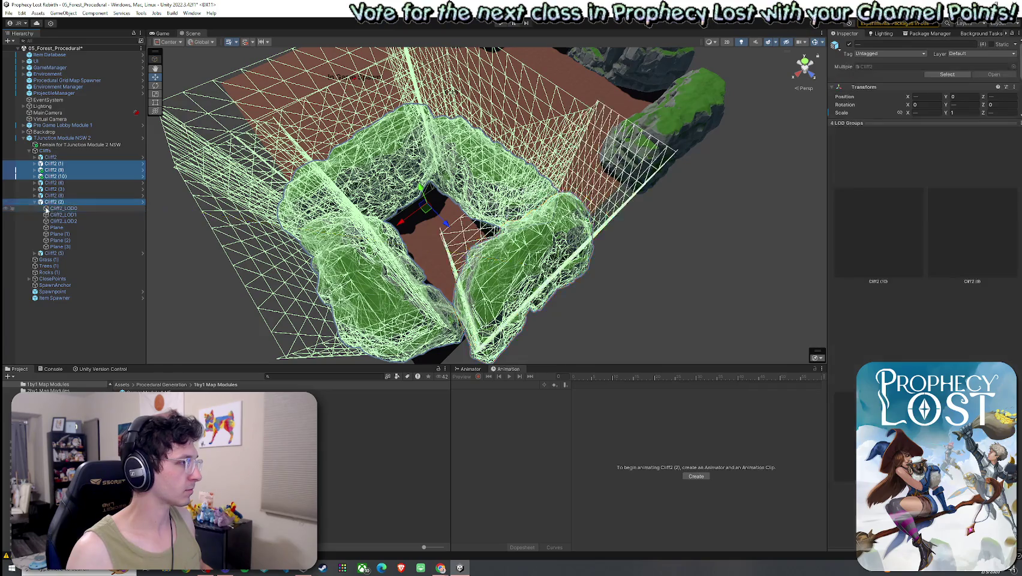
pyautogui.click(34, 201)
pyautogui.moveTo(389, 198)
pyautogui.mouseDown()
pyautogui.moveTo(465, 188)
pyautogui.moveTo(505, 199)
pyautogui.mouseUp()
pyautogui.scroll(-5, 465, 188)
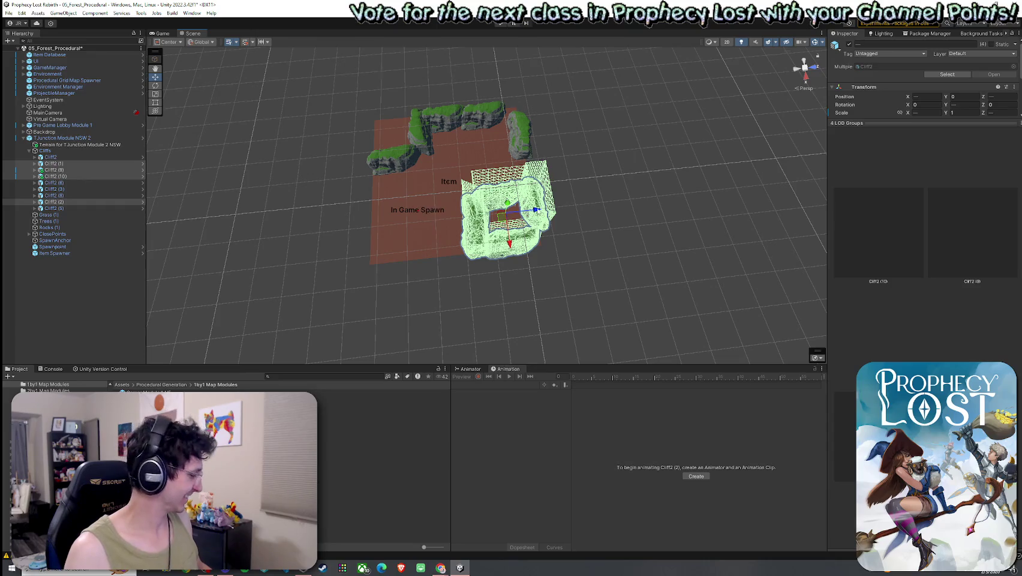
# Step: Duplicate the enclosure cliffs and move the copies down and to the left
pyautogui.hotkey('ctrl', 'd')
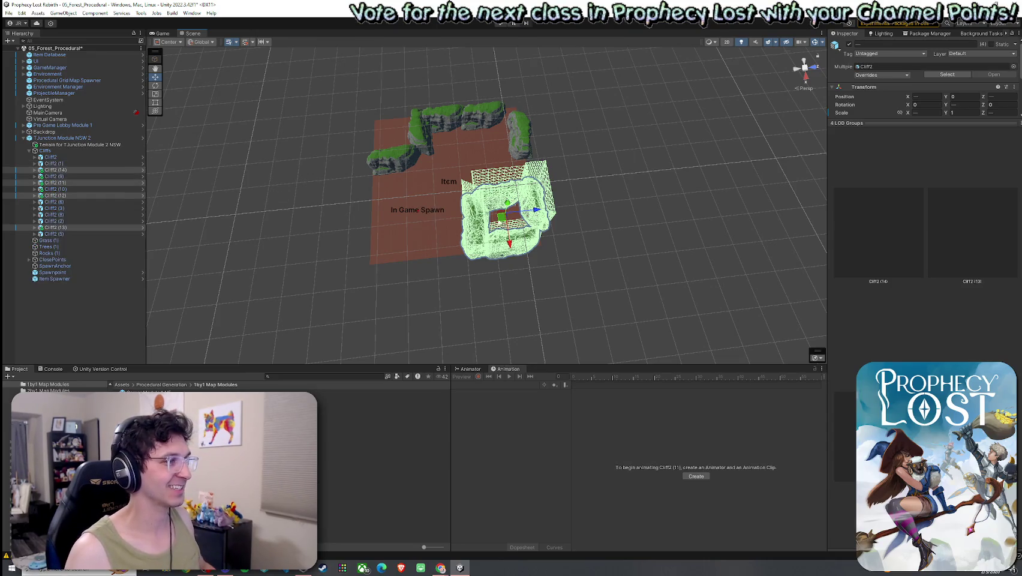
pyautogui.moveTo(501, 219); pyautogui.dragTo(292, 244)
pyautogui.press('e')
pyautogui.press('w')
pyautogui.moveTo(395, 229)
pyautogui.mouseDown()
pyautogui.moveTo(354, 241)
pyautogui.moveTo(419, 240)
pyautogui.moveTo(471, 223)
pyautogui.moveTo(486, 200)
pyautogui.moveTo(475, 244)
pyautogui.moveTo(500, 187)
pyautogui.moveTo(480, 174)
pyautogui.mouseUp()
pyautogui.scroll(5, 460, 240)
pyautogui.press('e')
# Step: Stretch Cliff2 (14) lengthwise along Z and turn it slightly into place
pyautogui.click(438, 263)
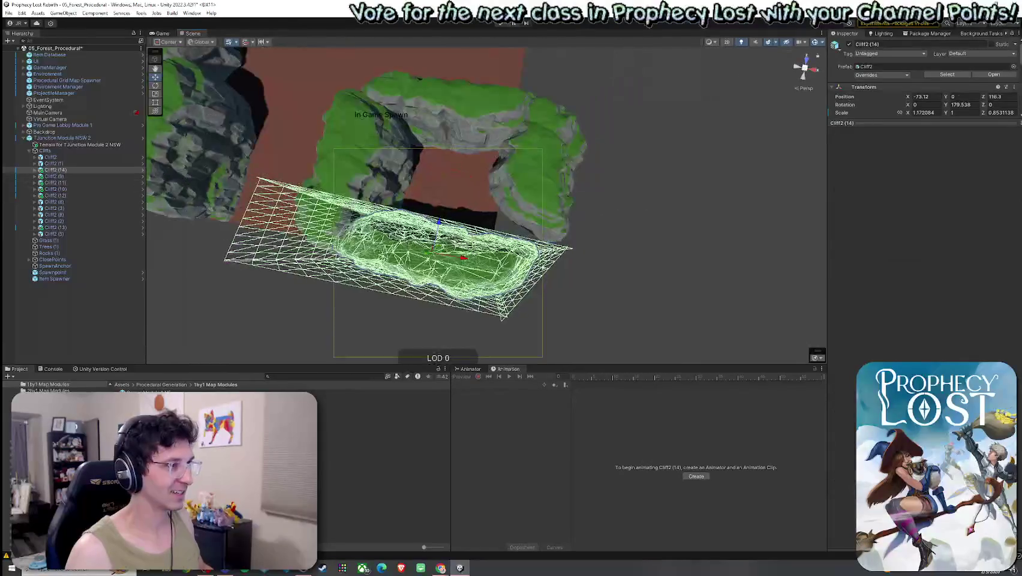
pyautogui.click(93, 171)
pyautogui.press('r')
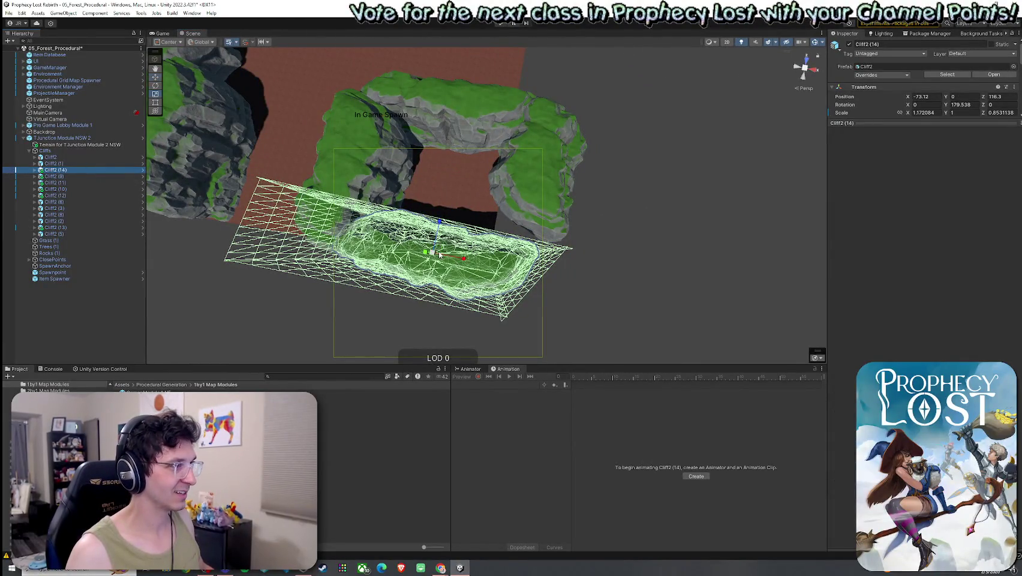
pyautogui.moveTo(439, 222); pyautogui.dragTo(436, 204)
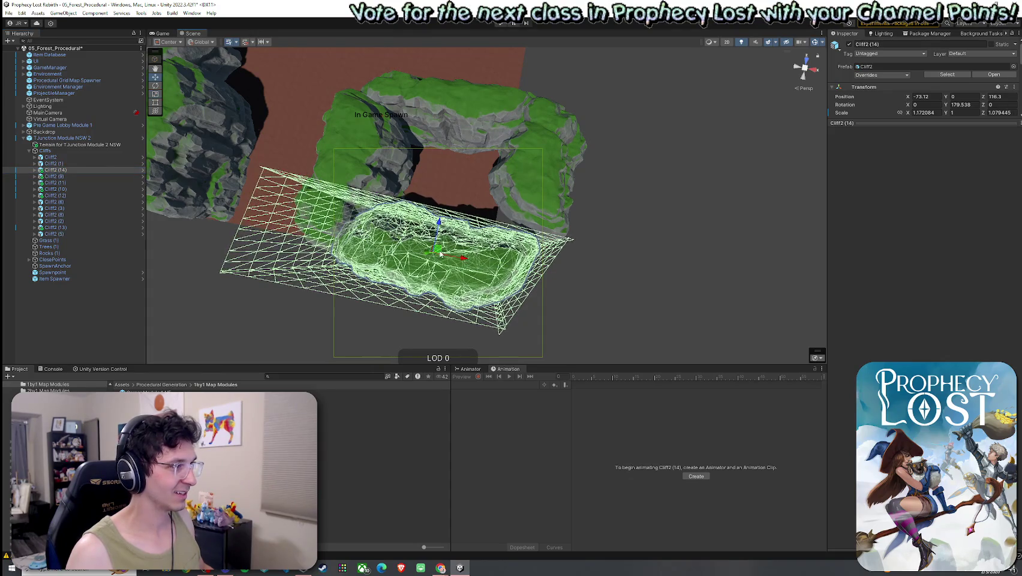
pyautogui.press('e')
pyautogui.moveTo(469, 272); pyautogui.dragTo(436, 245)
pyautogui.press('w')
# Step: Select the whole run of cliffs from Cliff2 through Cliff2 (13)
pyautogui.click(114, 157)
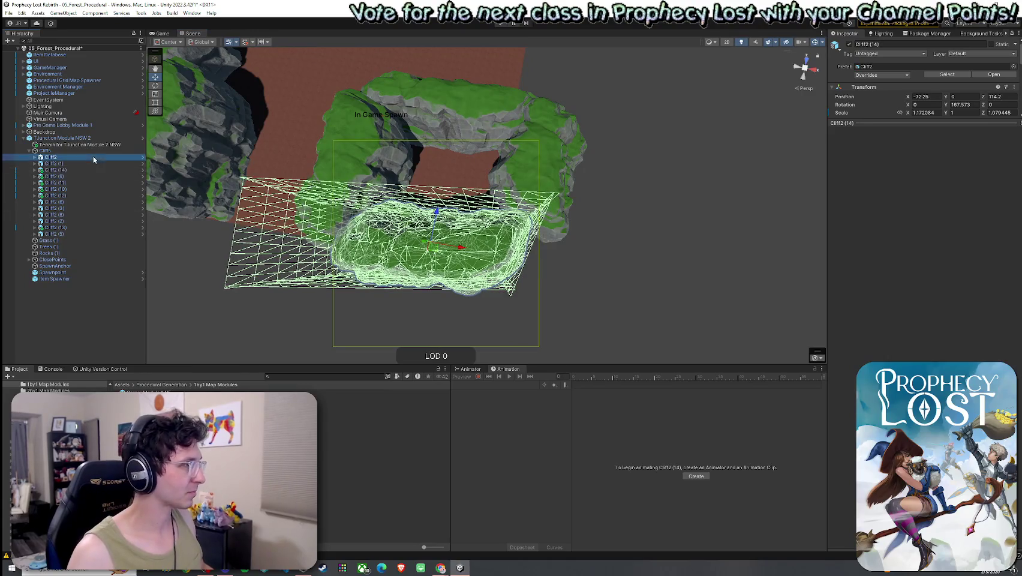
pyautogui.keyDown('shift'); pyautogui.click(114, 208); pyautogui.keyUp('shift')
pyautogui.press('f')
pyautogui.keyDown('shift'); pyautogui.click(111, 233); pyautogui.keyUp('shift')
pyautogui.press('f')
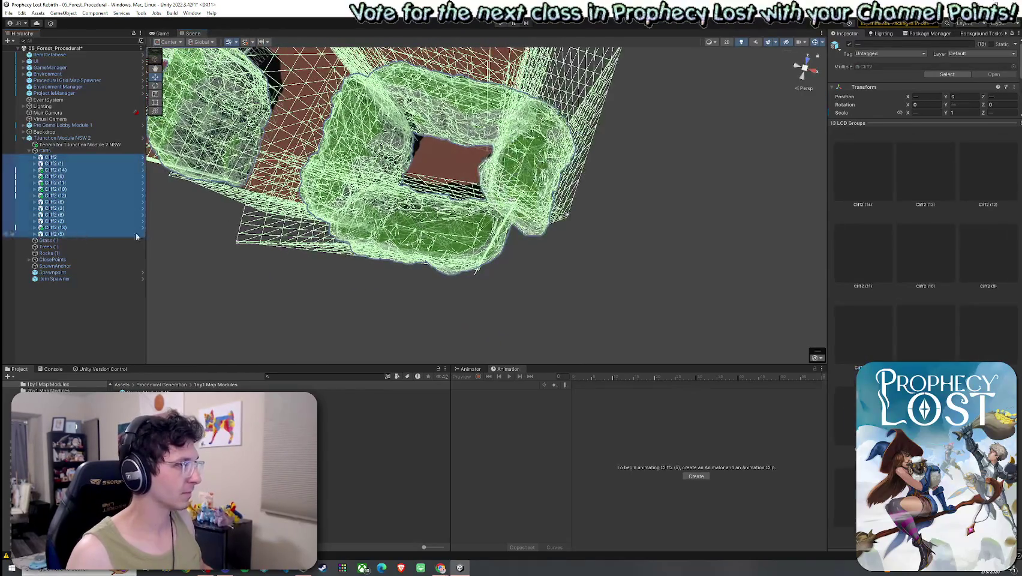
pyautogui.moveTo(420, 216); pyautogui.dragTo(451, 213)
# Step: Slide Cliff2 (13) along Z and slightly along X to close the gap
pyautogui.click(519, 195)
pyautogui.click(86, 229)
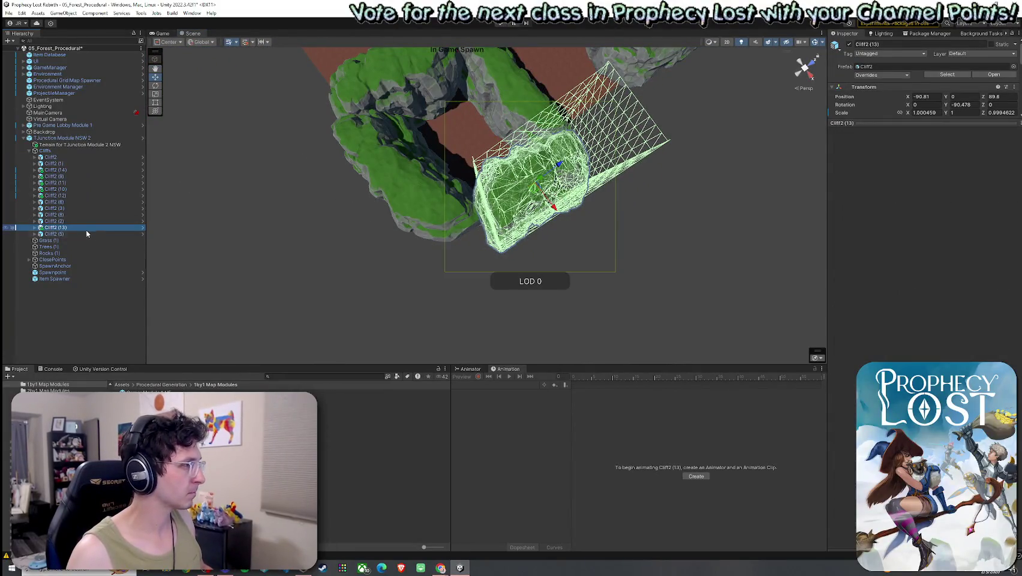
pyautogui.moveTo(550, 173); pyautogui.dragTo(535, 188)
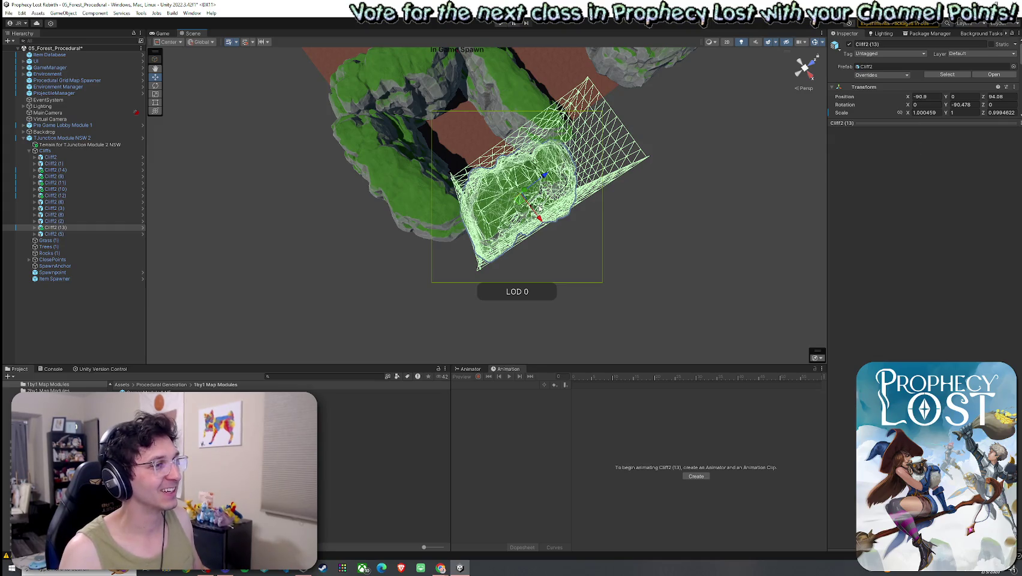
pyautogui.moveTo(539, 217)
pyautogui.mouseDown()
pyautogui.moveTo(542, 178)
pyautogui.moveTo(477, 171)
pyautogui.moveTo(473, 184)
pyautogui.moveTo(408, 189)
pyautogui.moveTo(465, 220)
pyautogui.mouseUp()
# Step: Enlarge Cliff2 (1) to 1.469 × 1.044 × 1.184, mainly along X and Z
pyautogui.click(464, 220)
pyautogui.click(465, 220)
pyautogui.click(465, 220)
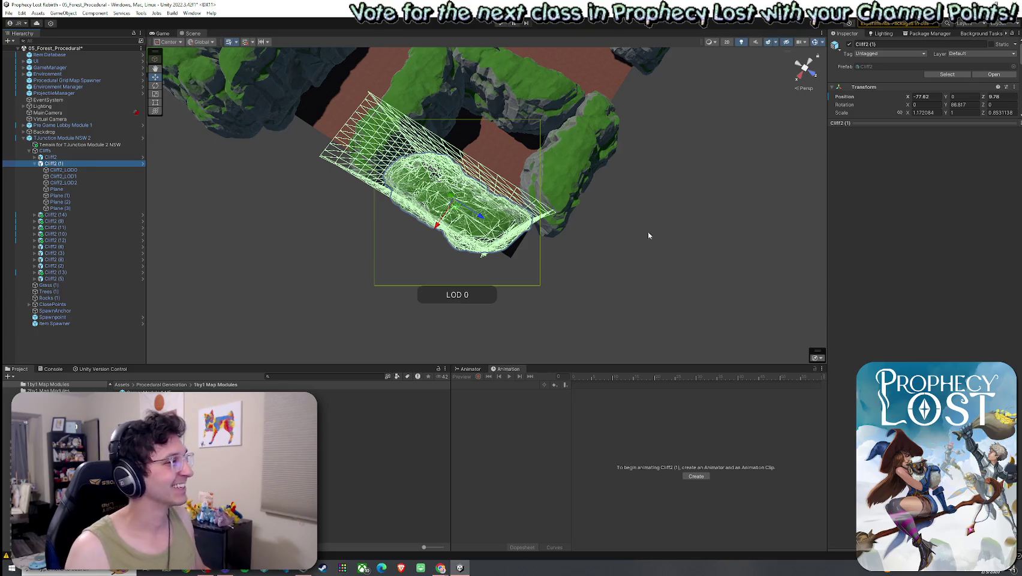
pyautogui.press('e')
pyautogui.moveTo(464, 213)
pyautogui.mouseDown()
pyautogui.moveTo(337, 244)
pyautogui.moveTo(367, 234)
pyautogui.mouseUp()
pyautogui.moveTo(430, 118)
pyautogui.mouseDown()
pyautogui.moveTo(429, 144)
pyautogui.moveTo(452, 160)
pyautogui.moveTo(396, 164)
pyautogui.mouseUp()
pyautogui.moveTo(545, 163)
pyautogui.mouseDown()
pyautogui.moveTo(534, 136)
pyautogui.moveTo(588, 187)
pyautogui.moveTo(624, 174)
pyautogui.moveTo(434, 289)
pyautogui.moveTo(406, 269)
pyautogui.moveTo(484, 205)
pyautogui.moveTo(476, 164)
pyautogui.moveTo(419, 123)
pyautogui.moveTo(280, 153)
pyautogui.moveTo(265, 187)
pyautogui.moveTo(395, 206)
pyautogui.moveTo(525, 205)
pyautogui.moveTo(762, 238)
pyautogui.moveTo(782, 218)
pyautogui.moveTo(839, 219)
pyautogui.mouseUp()
pyautogui.click(434, 289)
pyautogui.scroll(5, 434, 289)
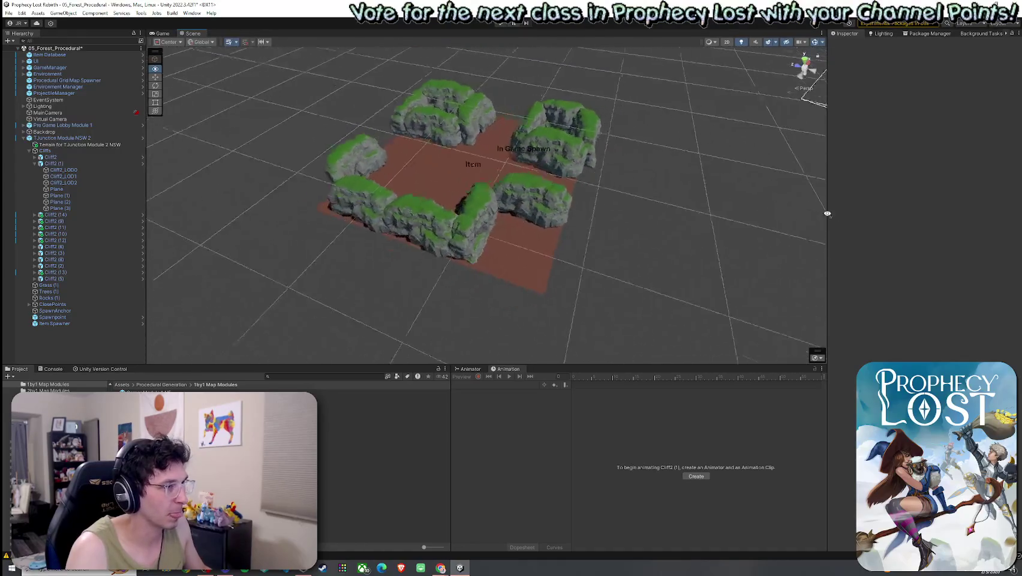
pyautogui.scroll(5, 908, 223)
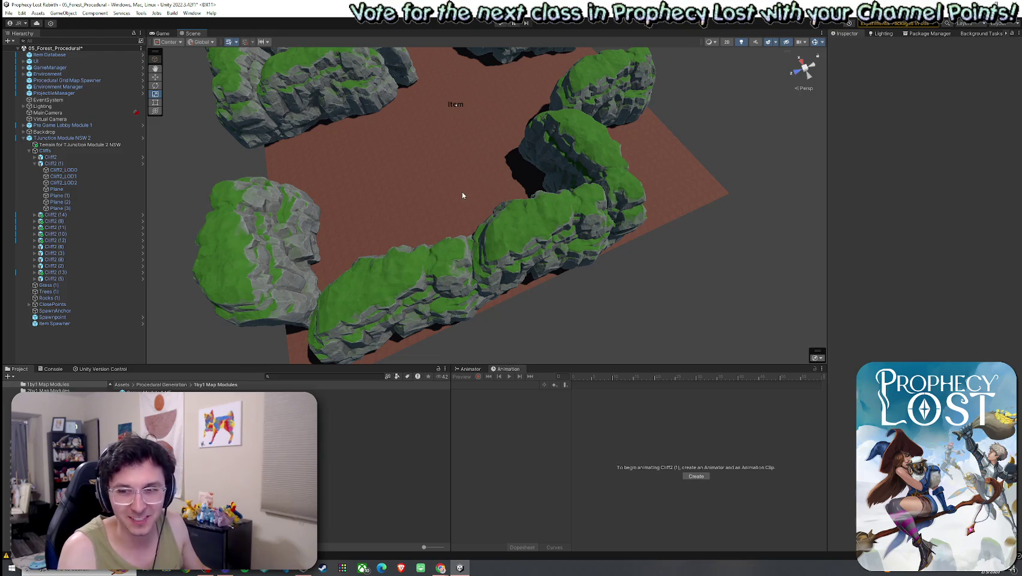
pyautogui.moveTo(462, 196)
pyautogui.mouseDown()
pyautogui.moveTo(489, 163)
pyautogui.moveTo(693, 218)
pyautogui.moveTo(744, 213)
pyautogui.moveTo(723, 219)
pyautogui.mouseUp()
# Step: Enlarge Cliff2 (11) to about 1.309 × 1.062 × 1.227, rotated near 199°
pyautogui.click(461, 236)
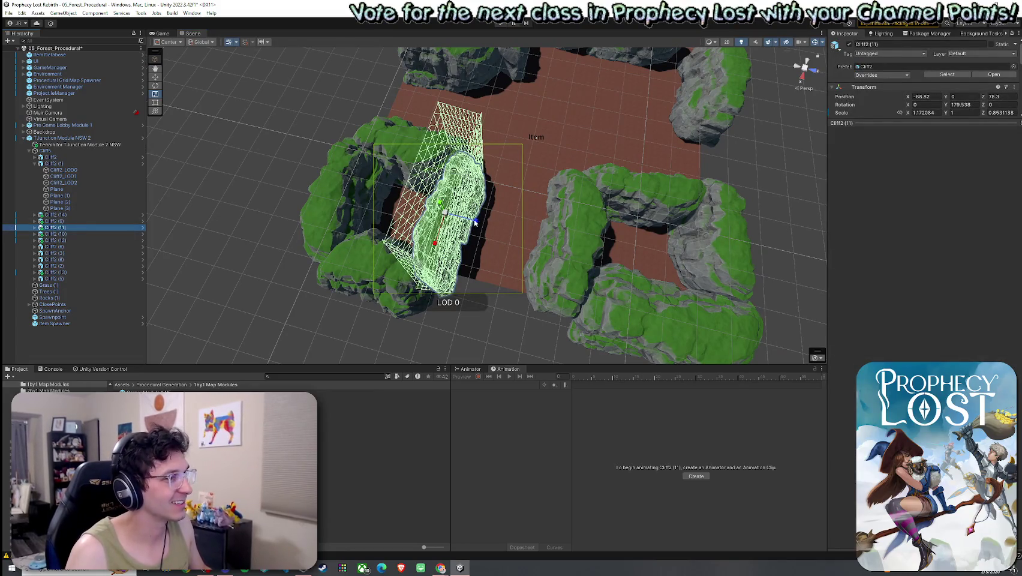
pyautogui.moveTo(475, 222)
pyautogui.mouseDown()
pyautogui.moveTo(471, 234)
pyautogui.moveTo(462, 213)
pyautogui.mouseUp()
pyautogui.press('e')
pyautogui.press('w')
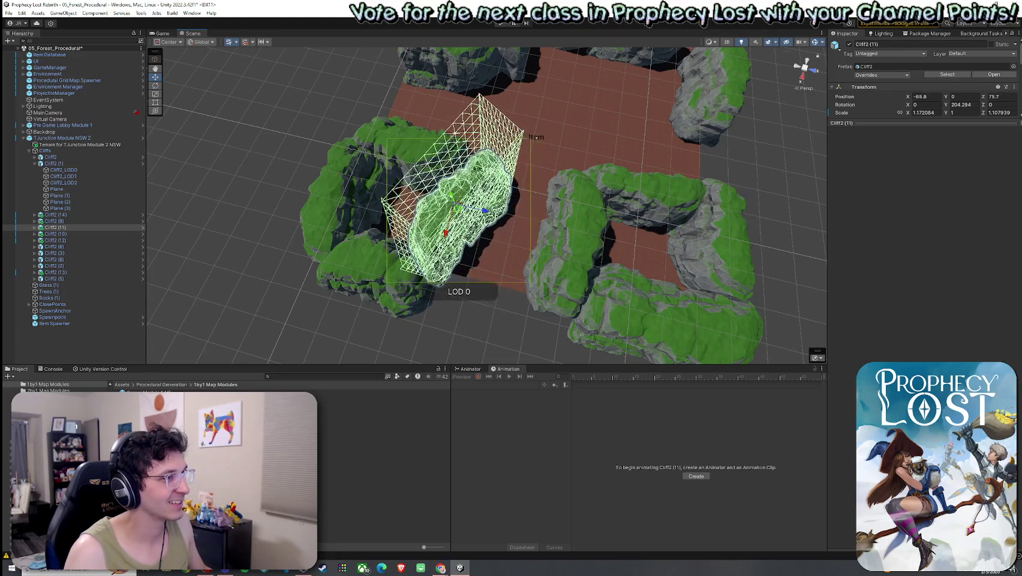
pyautogui.click(257, 229)
pyautogui.scroll(5, 399, 246)
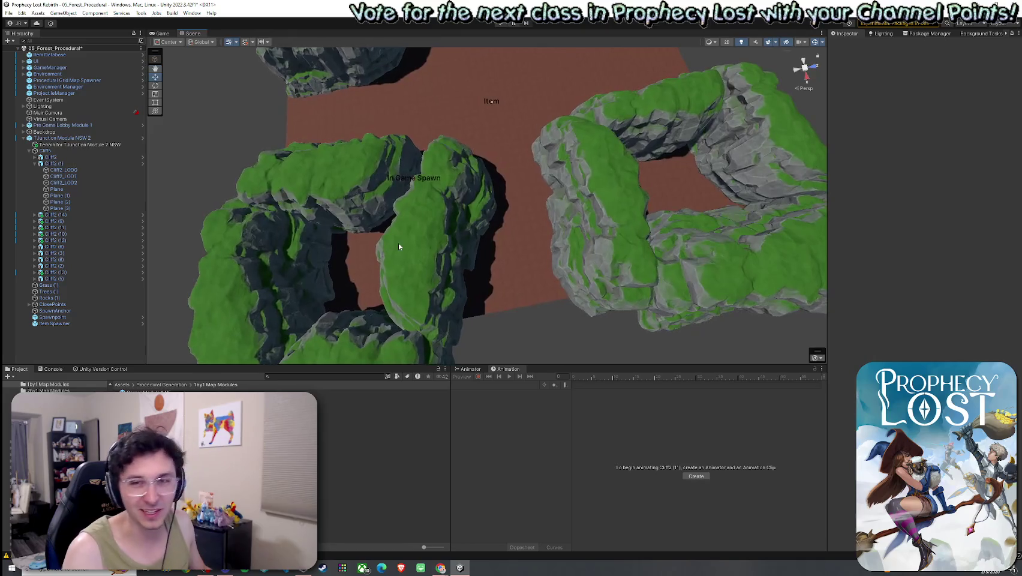
pyautogui.click(456, 227)
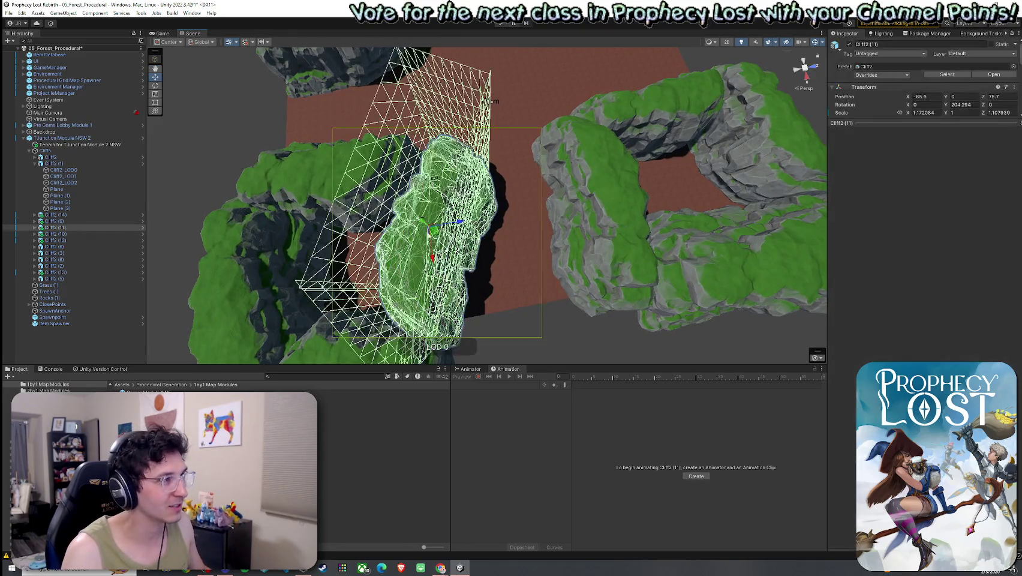
pyautogui.press('t')
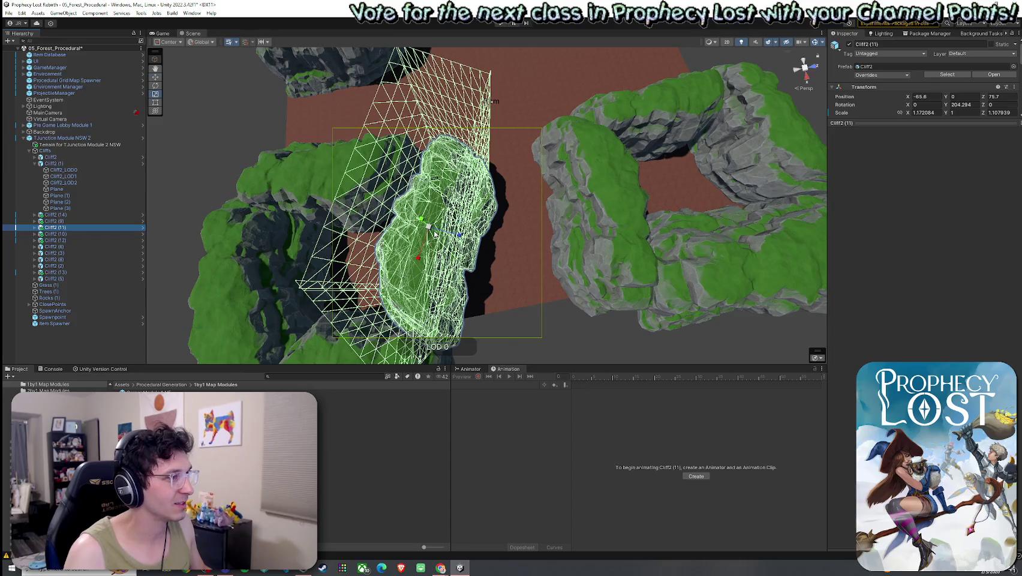
pyautogui.moveTo(428, 227)
pyautogui.mouseDown()
pyautogui.moveTo(437, 225)
pyautogui.moveTo(420, 201)
pyautogui.moveTo(447, 255)
pyautogui.moveTo(425, 240)
pyautogui.moveTo(430, 248)
pyautogui.moveTo(501, 181)
pyautogui.moveTo(493, 179)
pyautogui.mouseUp()
pyautogui.press('e')
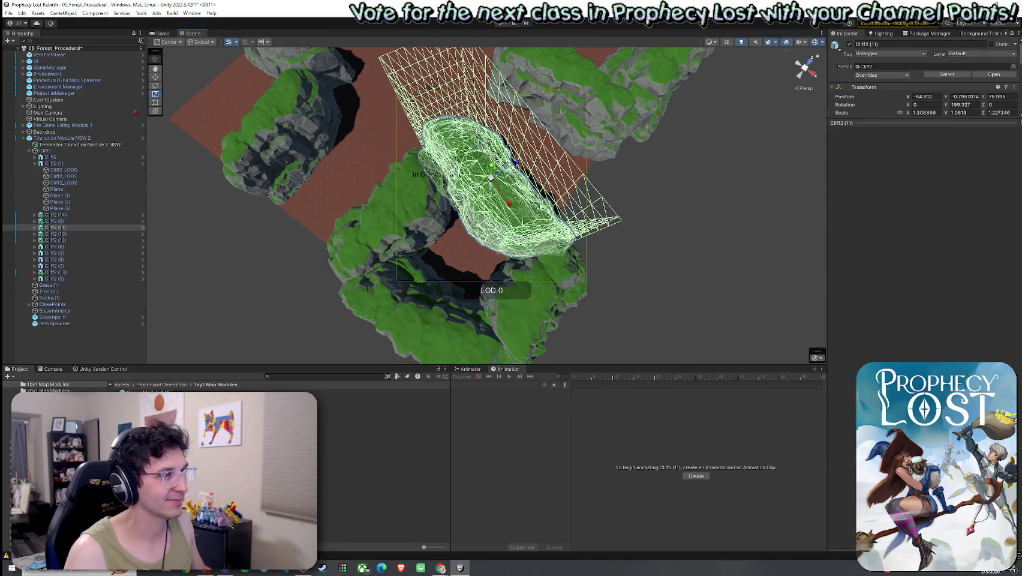
# Step: Inspect the left enclosure from several angles, then reselect Cliff2 (11)
pyautogui.click(641, 224)
pyautogui.moveTo(641, 223); pyautogui.dragTo(516, 226)
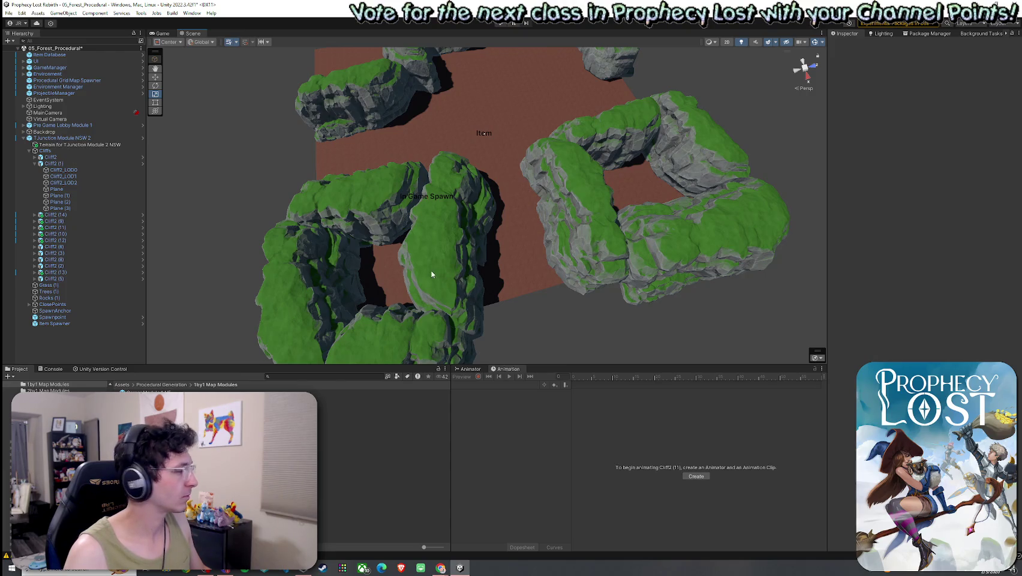
pyautogui.moveTo(428, 273)
pyautogui.mouseDown()
pyautogui.moveTo(370, 280)
pyautogui.moveTo(423, 229)
pyautogui.mouseUp()
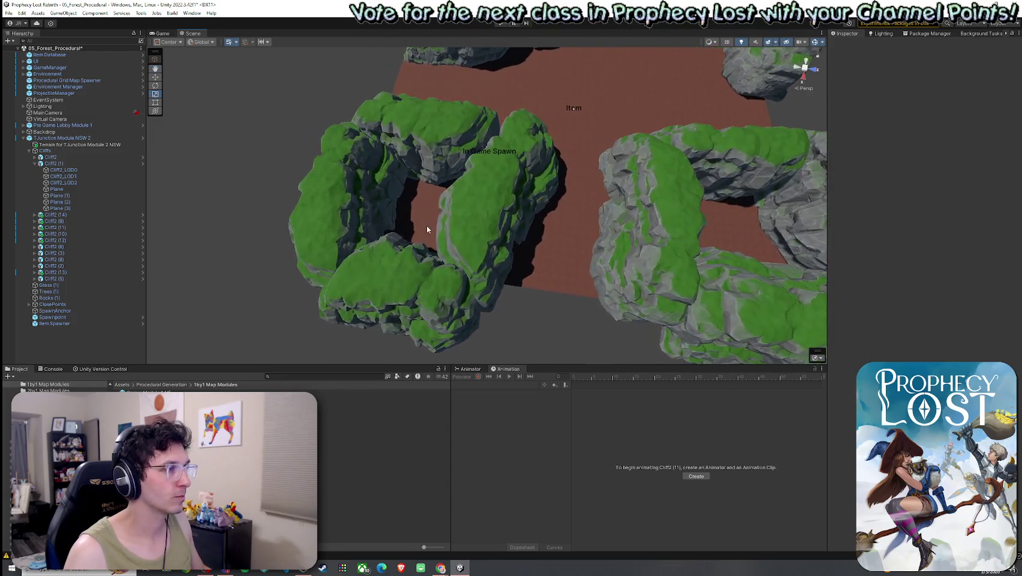
pyautogui.click(419, 231)
pyautogui.scroll(-3, 570, 178)
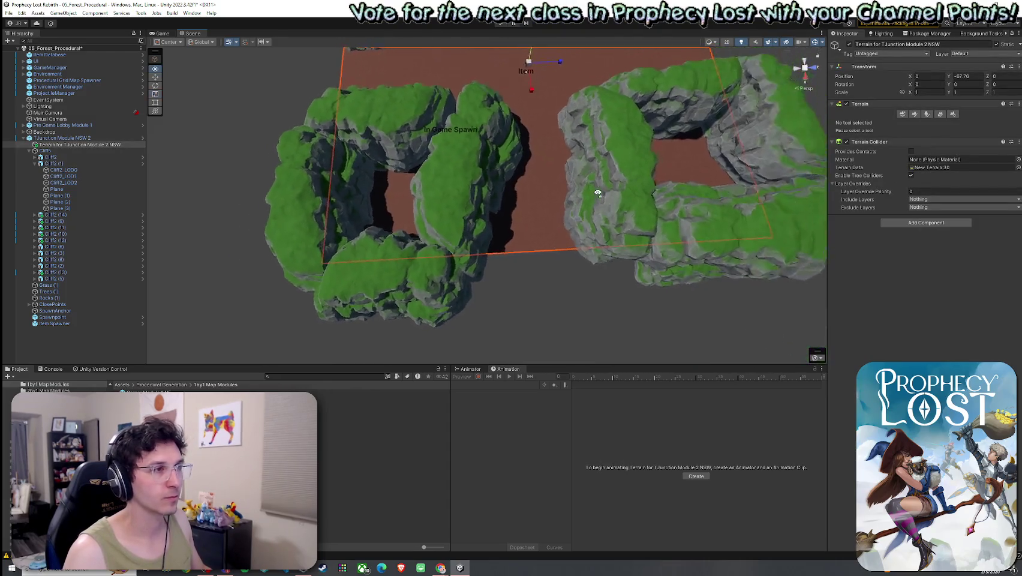
pyautogui.moveTo(570, 178); pyautogui.dragTo(588, 195)
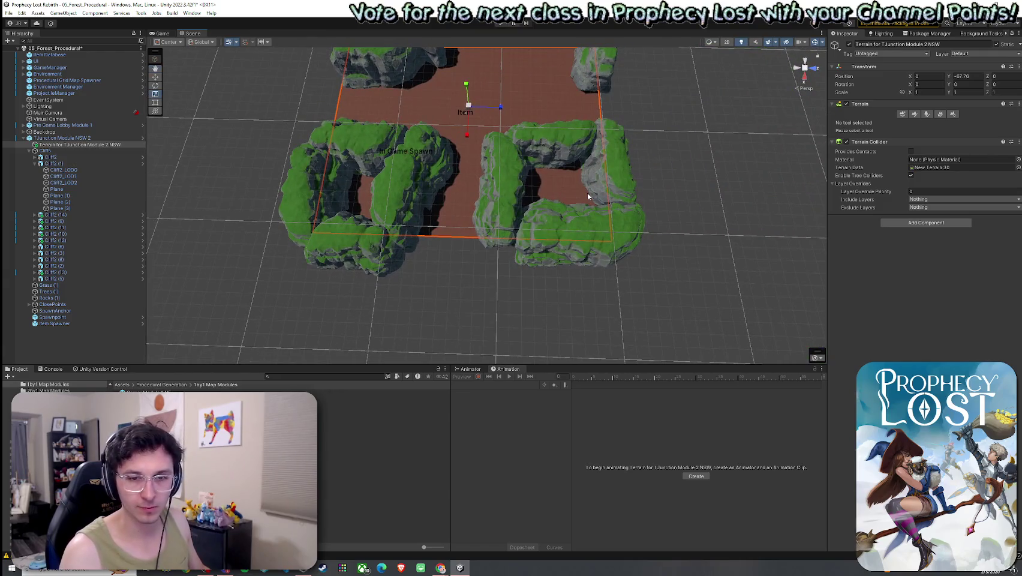
pyautogui.click(418, 200)
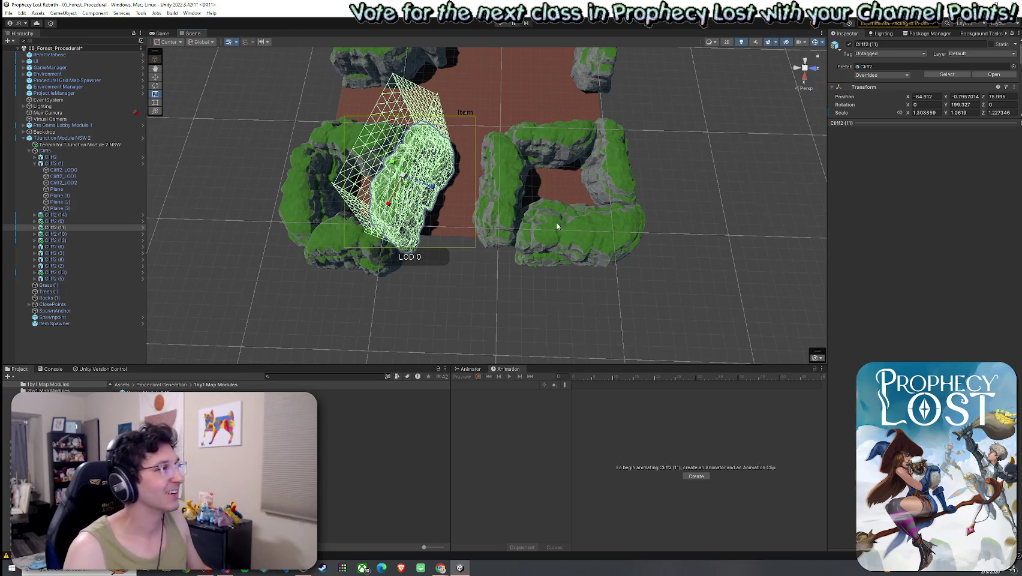
pyautogui.click(123, 227)
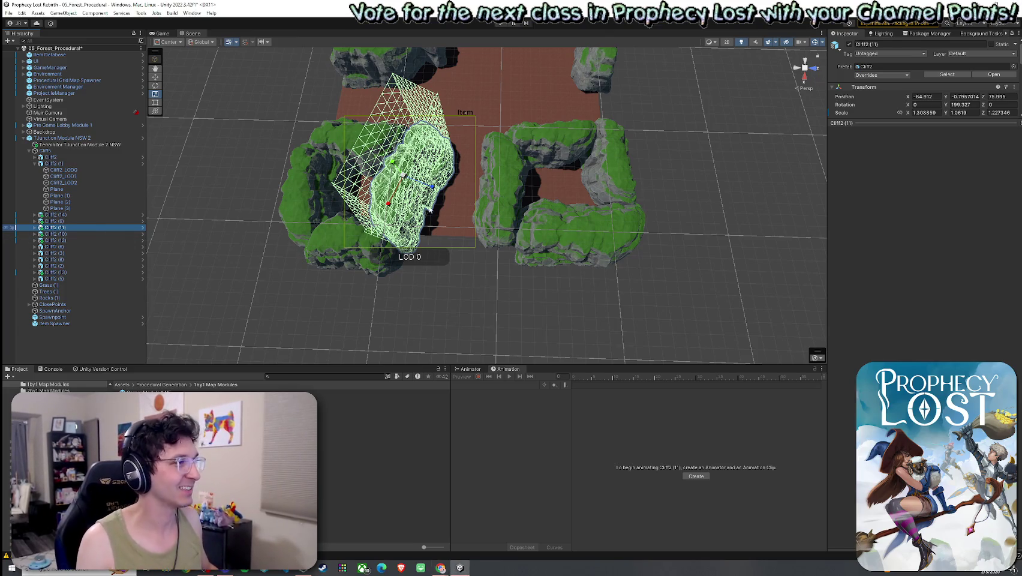
# Step: Stretch Cliff2 (11) along X to about 1.57 scale, undoing an accidental narrowing
pyautogui.press('w')
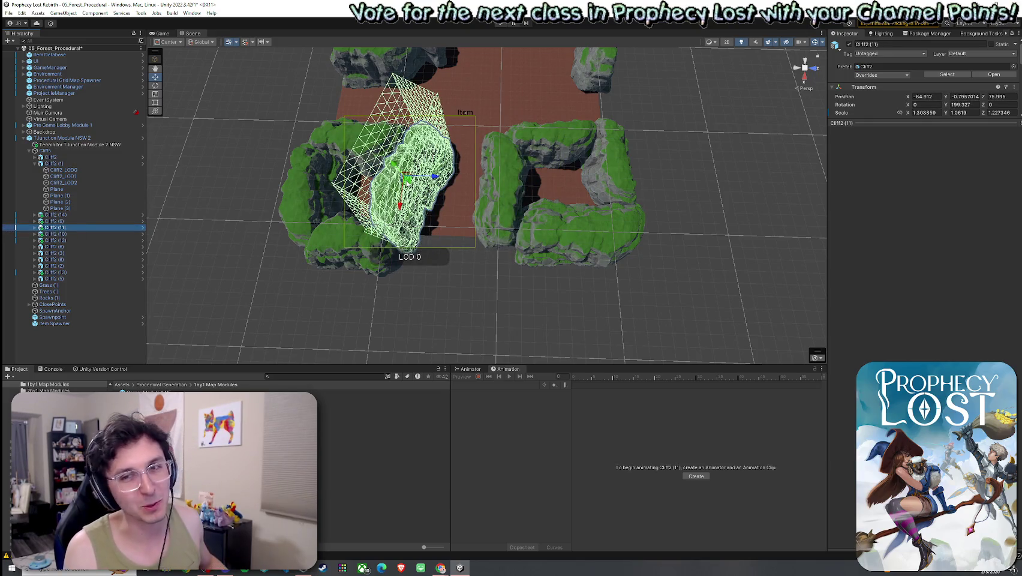
pyautogui.press('r')
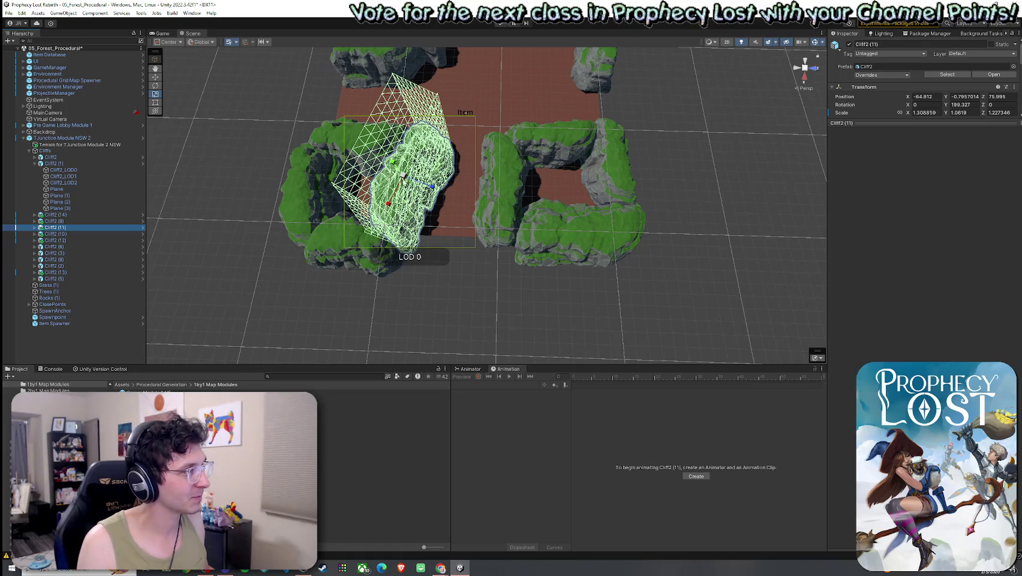
pyautogui.moveTo(408, 179)
pyautogui.mouseDown()
pyautogui.moveTo(434, 184)
pyautogui.moveTo(517, 240)
pyautogui.moveTo(511, 208)
pyautogui.mouseUp()
pyautogui.hotkey('ctrl', 'z')
pyautogui.press('e')
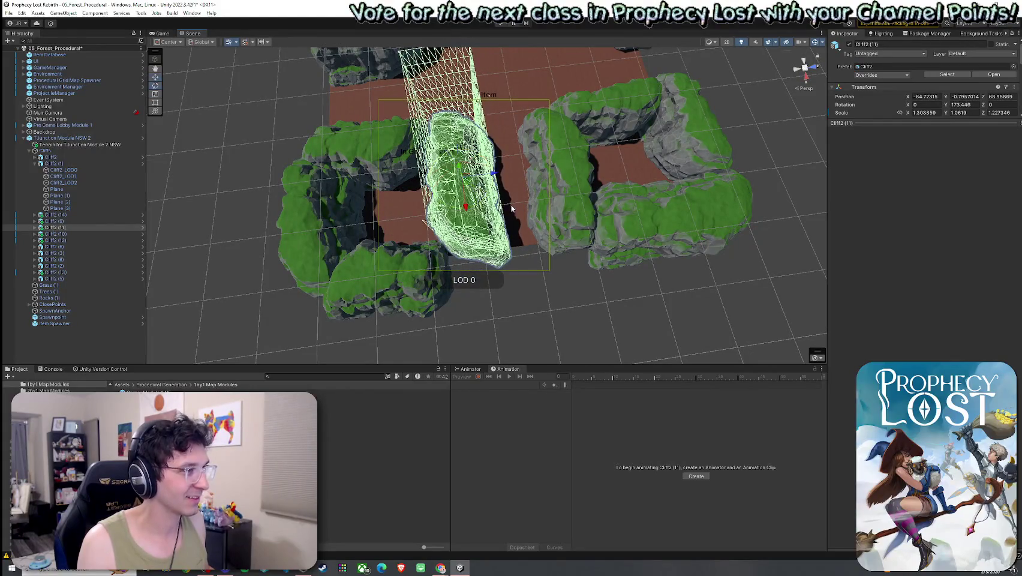
pyautogui.press('r')
pyautogui.moveTo(480, 175)
pyautogui.mouseDown()
pyautogui.moveTo(495, 169)
pyautogui.moveTo(463, 178)
pyautogui.moveTo(463, 195)
pyautogui.moveTo(454, 180)
pyautogui.mouseUp()
pyautogui.press('w')
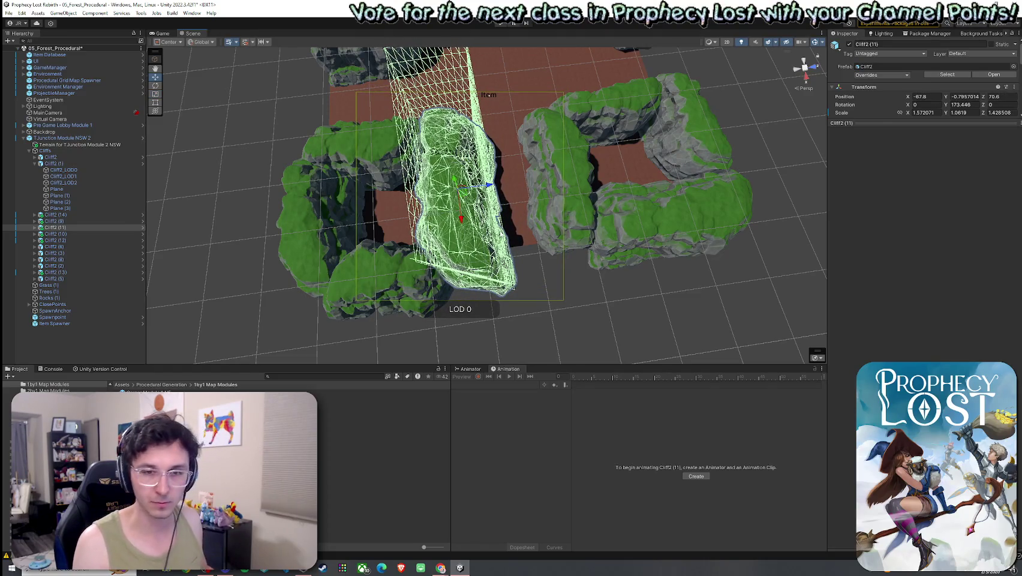
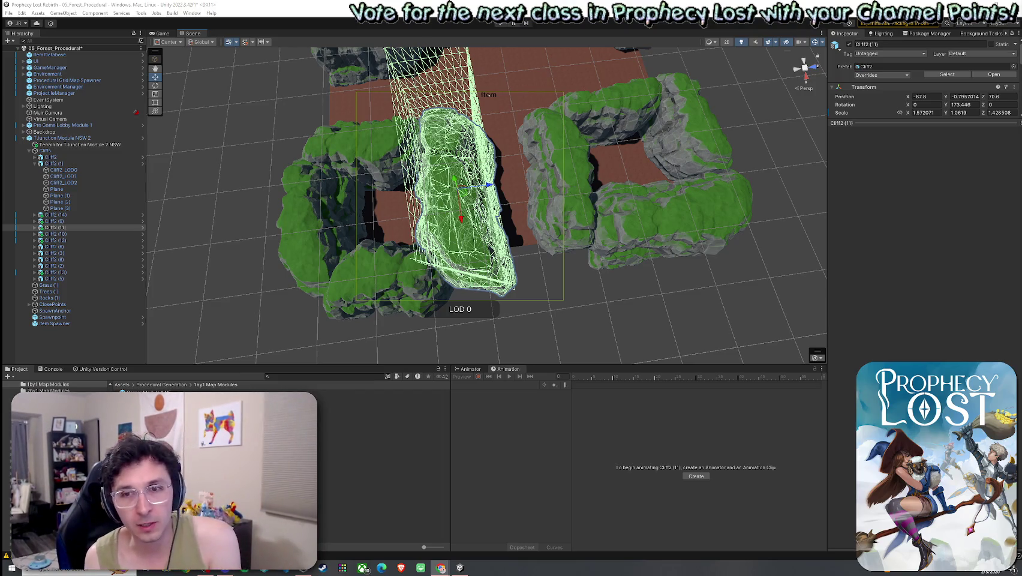
# Step: Pan out over the module, collapse Cliff2 (1) and select the parent Cliffs group
pyautogui.scroll(2, 747, 273)
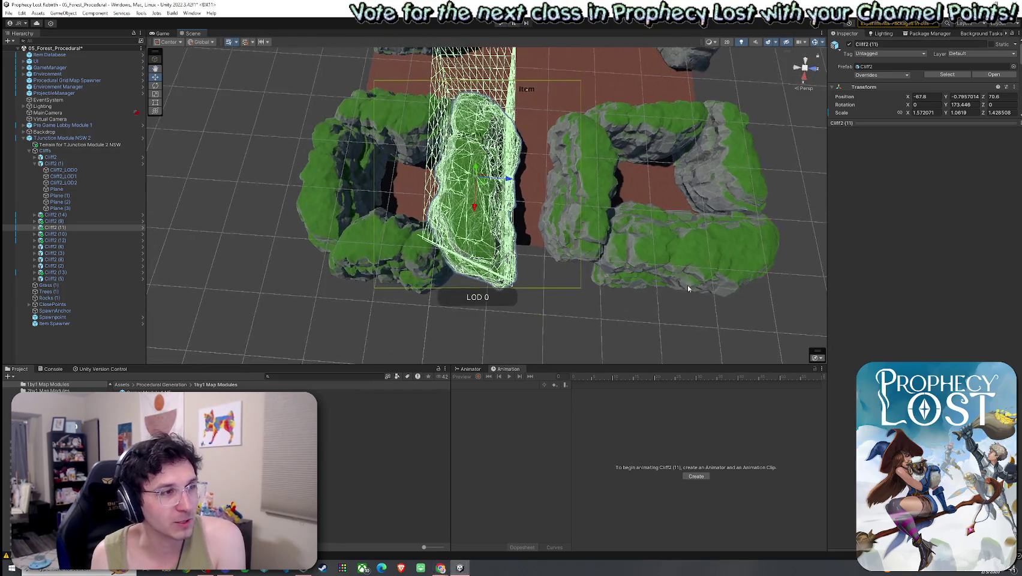
pyautogui.scroll(-3, 684, 292)
pyautogui.moveTo(715, 297)
pyautogui.mouseDown()
pyautogui.moveTo(605, 304)
pyautogui.moveTo(611, 294)
pyautogui.moveTo(621, 311)
pyautogui.mouseUp()
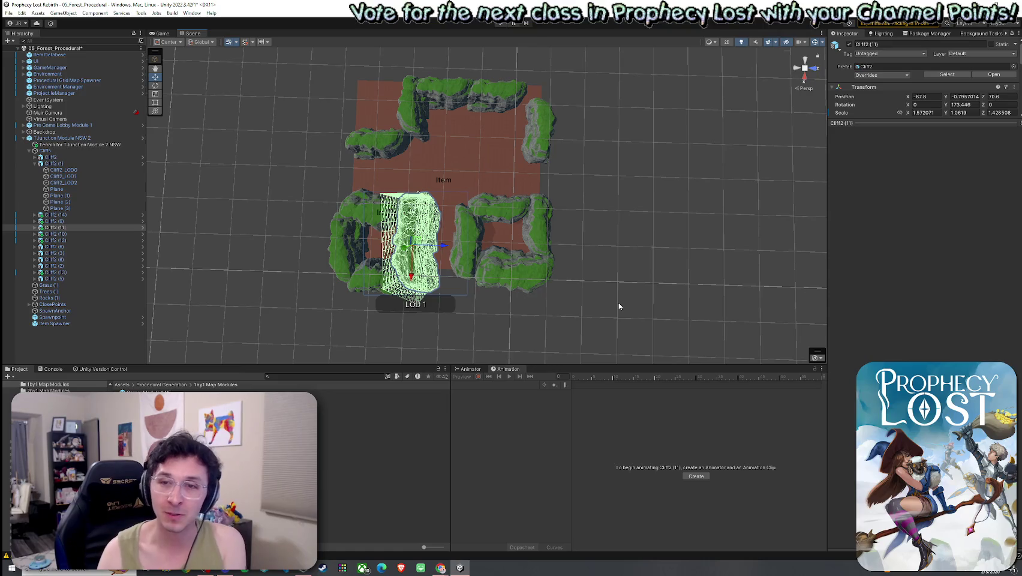
pyautogui.click(634, 220)
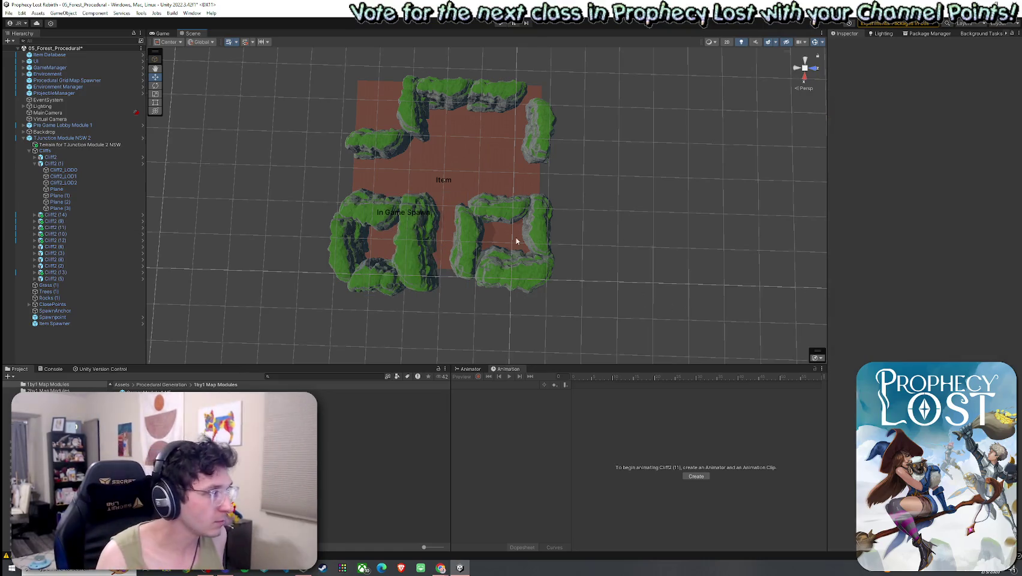
pyautogui.click(36, 163)
pyautogui.click(37, 163)
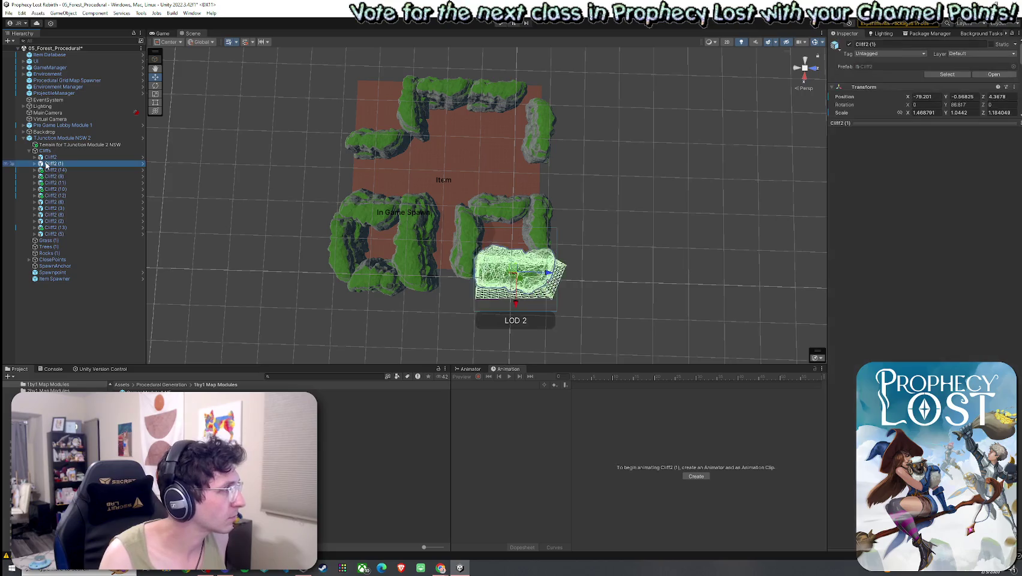
pyautogui.press('Up')
pyautogui.press('Up')
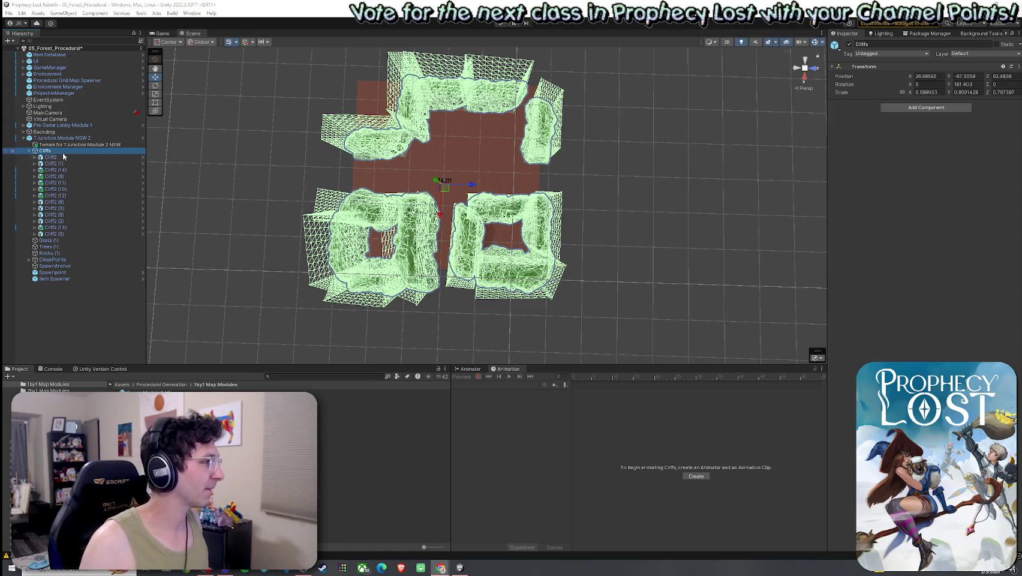
# Step: Move Cliff2 (9) up and to the right, rotate it and narrow it
pyautogui.moveTo(471, 260)
pyautogui.mouseDown()
pyautogui.moveTo(436, 274)
pyautogui.moveTo(444, 239)
pyautogui.moveTo(340, 235)
pyautogui.moveTo(354, 223)
pyautogui.moveTo(345, 256)
pyautogui.mouseUp()
pyautogui.moveTo(659, 198)
pyautogui.mouseDown()
pyautogui.moveTo(639, 187)
pyautogui.moveTo(700, 183)
pyautogui.moveTo(331, 220)
pyautogui.mouseUp()
pyautogui.scroll(3, 698, 178)
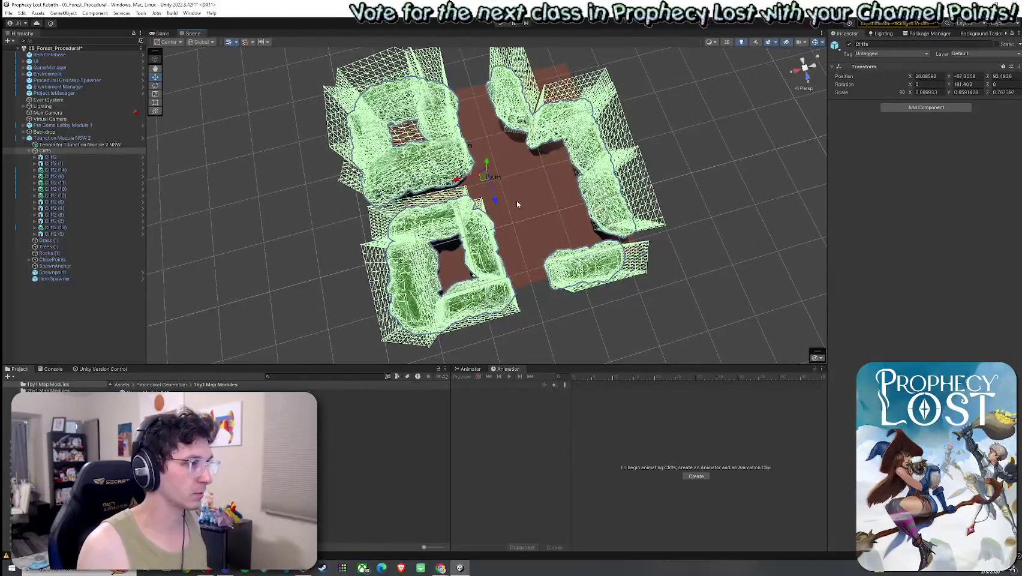
pyautogui.click(486, 245)
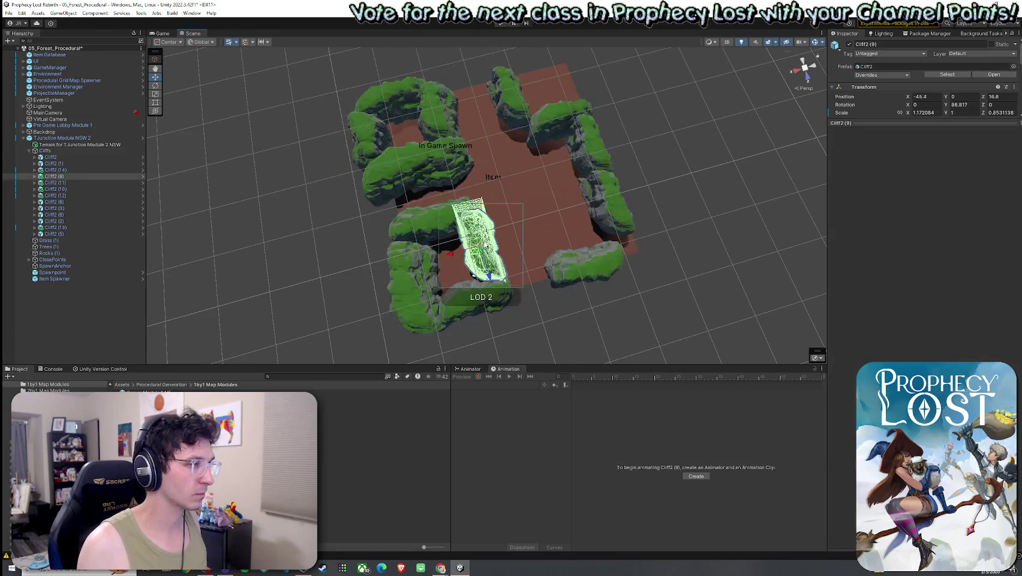
pyautogui.click(70, 178)
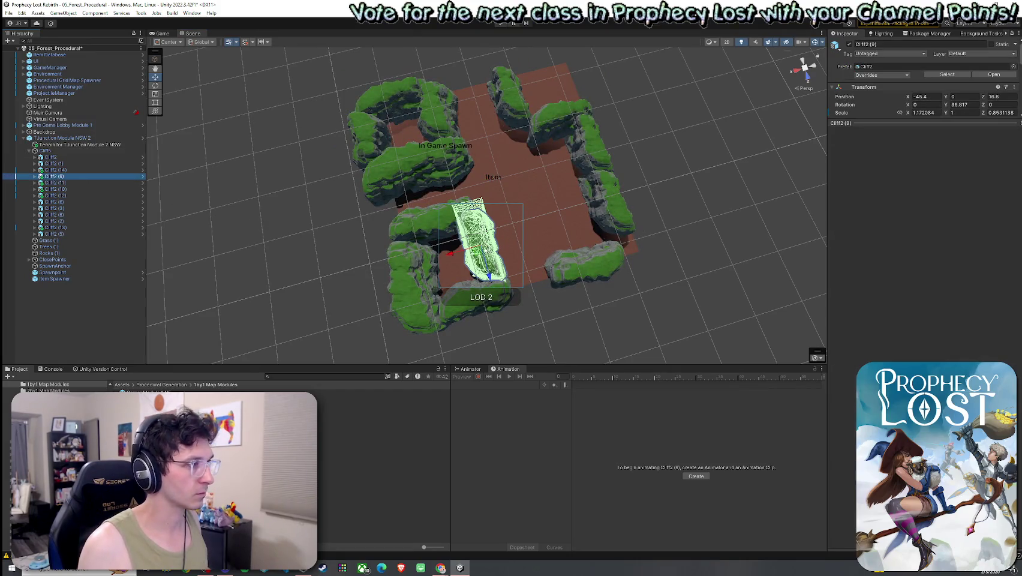
pyautogui.moveTo(479, 252)
pyautogui.mouseDown()
pyautogui.moveTo(516, 243)
pyautogui.moveTo(365, 279)
pyautogui.moveTo(414, 280)
pyautogui.moveTo(533, 182)
pyautogui.moveTo(468, 186)
pyautogui.moveTo(462, 198)
pyautogui.moveTo(465, 180)
pyautogui.moveTo(489, 173)
pyautogui.mouseUp()
pyautogui.press('e')
pyautogui.press('r')
pyautogui.click(71, 176)
# Step: Duplicate Cliff2 (9) and move the copy, Cliff2 (15), to a new spot on the floor
pyautogui.hotkey('ctrl', 'd')
pyautogui.press('w')
pyautogui.moveTo(462, 157)
pyautogui.mouseDown()
pyautogui.moveTo(582, 203)
pyautogui.moveTo(558, 216)
pyautogui.moveTo(541, 249)
pyautogui.moveTo(447, 244)
pyautogui.moveTo(486, 228)
pyautogui.mouseUp()
pyautogui.press('e')
# Step: Select the copied rock Cliff2 (15) and duplicate it to create Cliff2 (16)
pyautogui.click(486, 227)
pyautogui.click(472, 260)
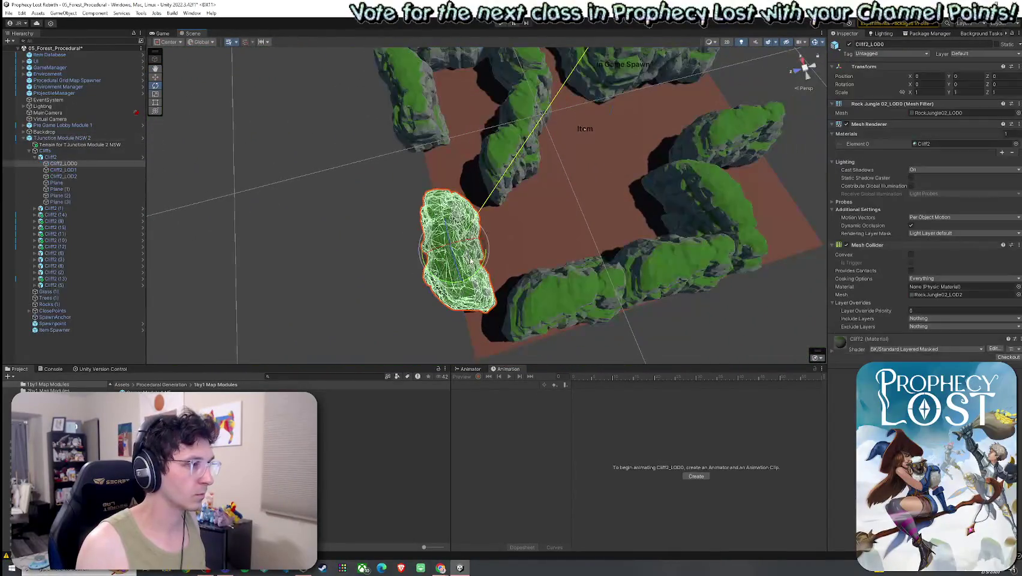
pyautogui.moveTo(456, 244)
pyautogui.mouseDown()
pyautogui.moveTo(589, 188)
pyautogui.moveTo(554, 167)
pyautogui.moveTo(486, 164)
pyautogui.moveTo(611, 164)
pyautogui.moveTo(611, 182)
pyautogui.mouseUp()
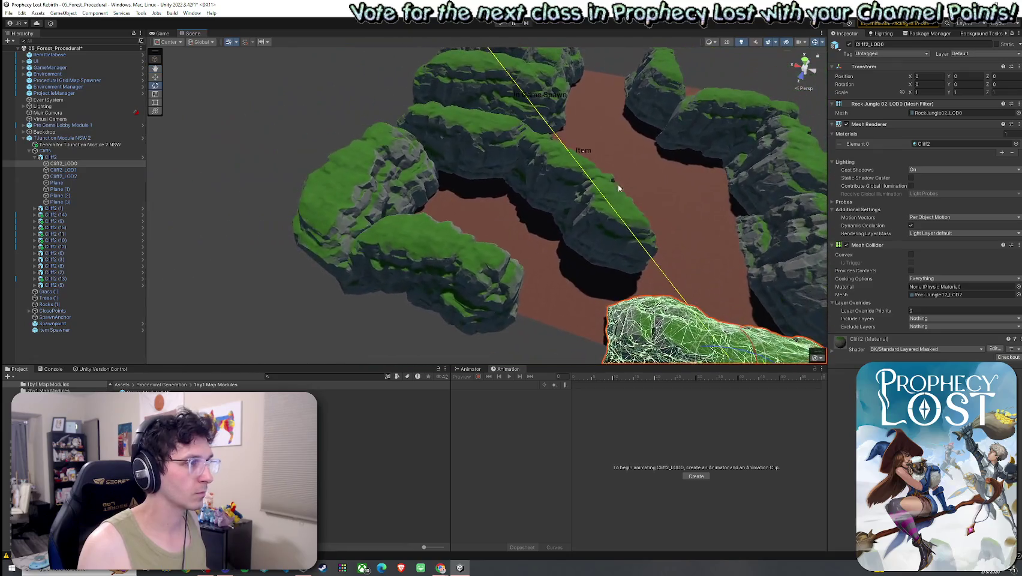
pyautogui.click(490, 275)
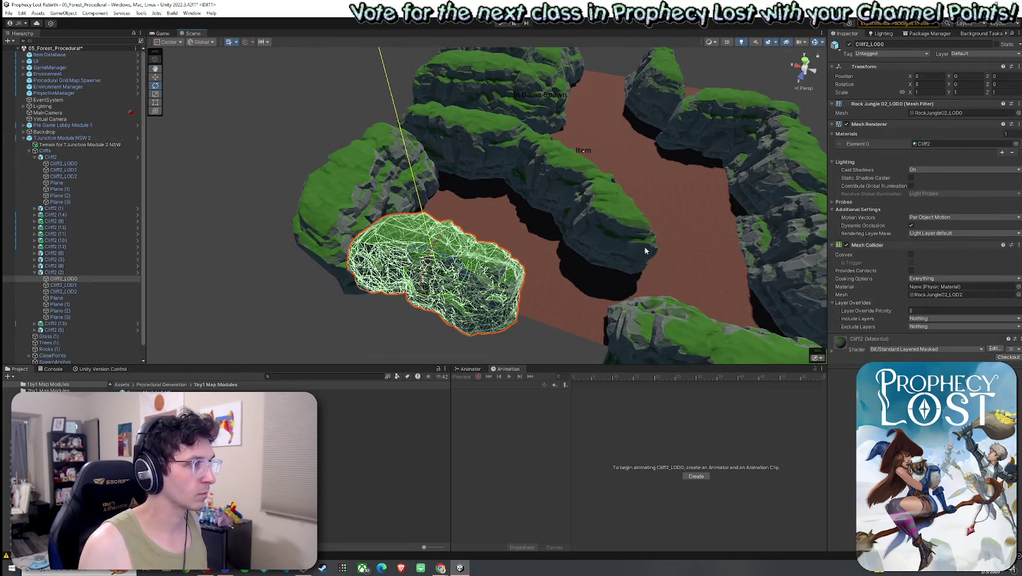
pyautogui.click(494, 279)
pyautogui.click(86, 227)
pyautogui.hotkey('ctrl', 'd')
pyautogui.press('w')
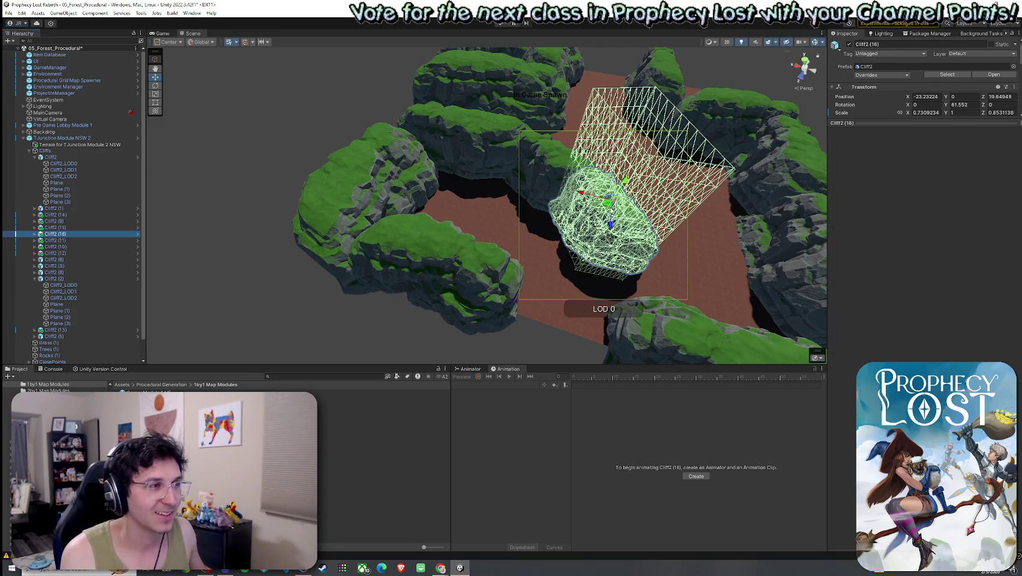
# Step: Slide Cliff2 (16) left among the left-side rocks, check it up close, then deselect
pyautogui.moveTo(610, 211); pyautogui.dragTo(518, 224)
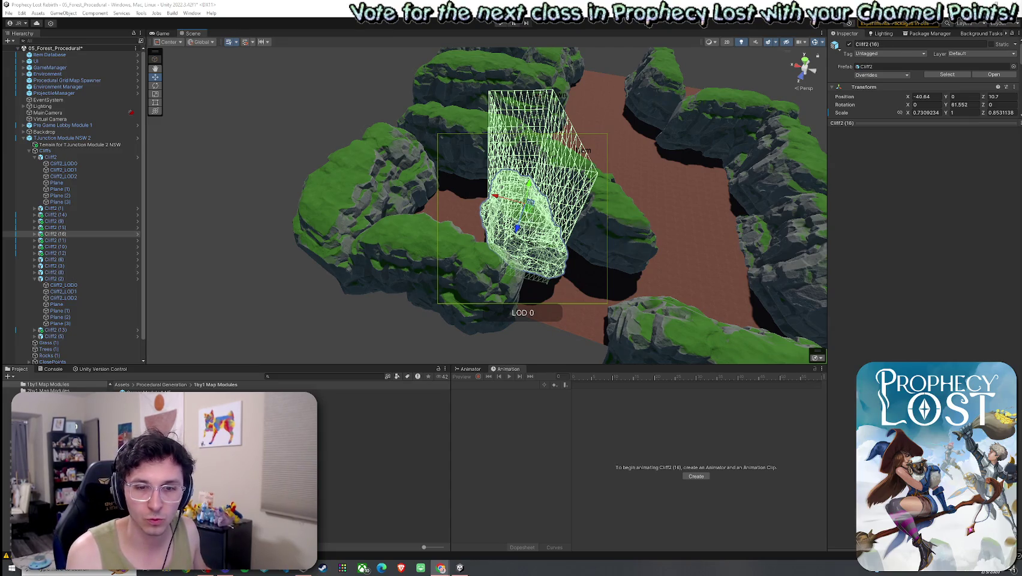
pyautogui.click(57, 234)
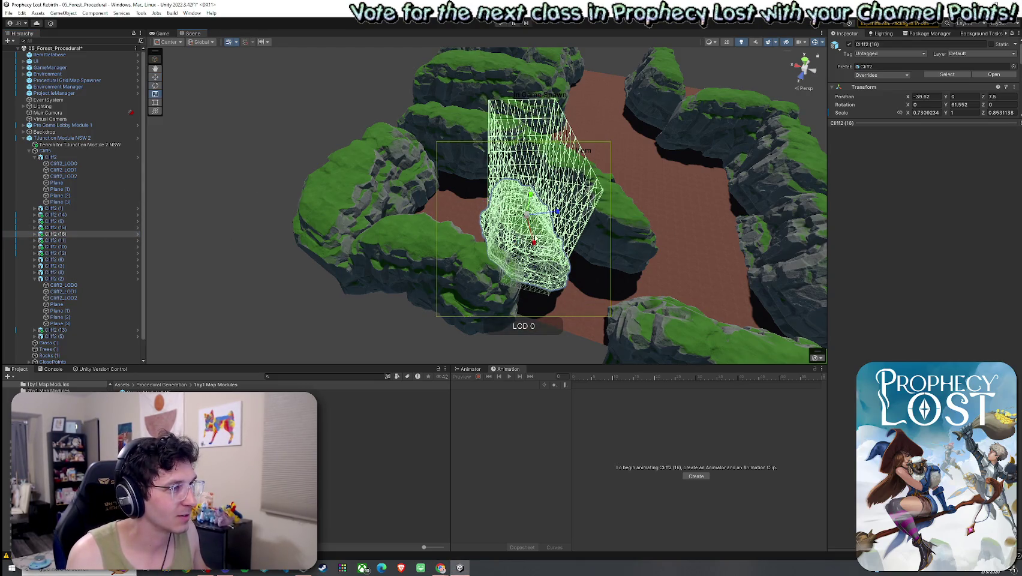
pyautogui.moveTo(540, 252)
pyautogui.mouseDown()
pyautogui.moveTo(564, 290)
pyautogui.moveTo(611, 292)
pyautogui.moveTo(599, 290)
pyautogui.moveTo(599, 337)
pyautogui.moveTo(418, 347)
pyautogui.moveTo(354, 336)
pyautogui.moveTo(554, 210)
pyautogui.moveTo(502, 189)
pyautogui.moveTo(265, 220)
pyautogui.moveTo(269, 190)
pyautogui.moveTo(587, 221)
pyautogui.moveTo(604, 201)
pyautogui.moveTo(486, 228)
pyautogui.moveTo(679, 270)
pyautogui.moveTo(511, 297)
pyautogui.moveTo(420, 296)
pyautogui.moveTo(434, 320)
pyautogui.moveTo(532, 337)
pyautogui.moveTo(575, 323)
pyautogui.moveTo(641, 171)
pyautogui.moveTo(276, 165)
pyautogui.moveTo(580, 232)
pyautogui.moveTo(568, 228)
pyautogui.mouseUp()
pyautogui.click(598, 337)
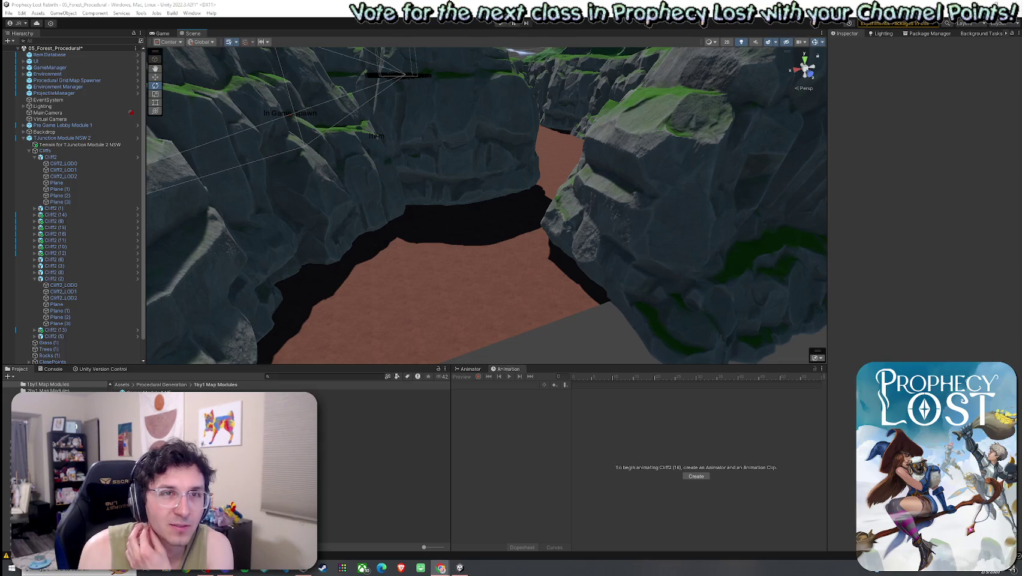
# Step: Switch from Unity to the Chrome window playing the boat-fishing YouTube Short
pyautogui.hotkey('alt', 'Tab')
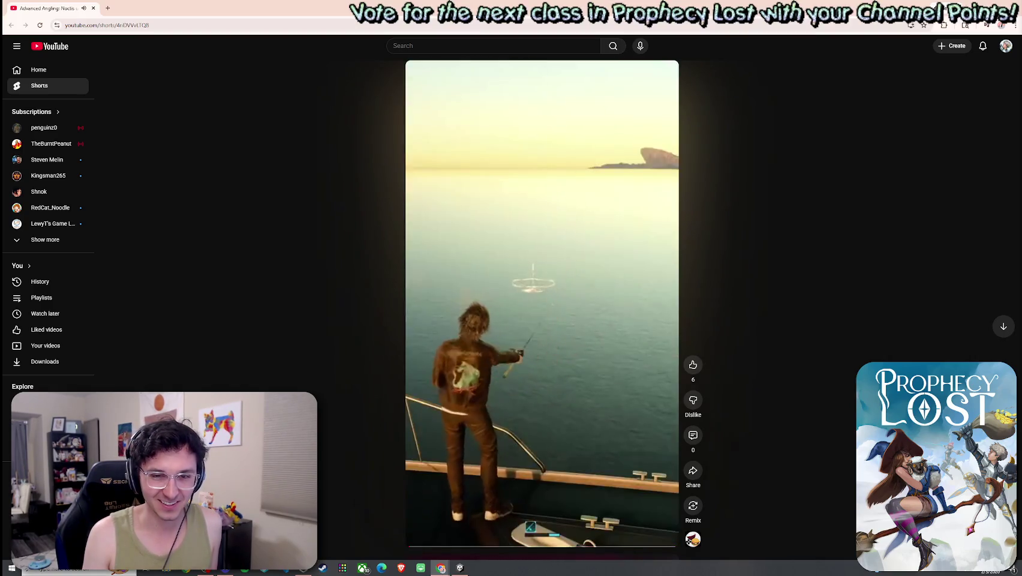
# Step: Pause the boat-fishing Short and return to the Unity Editor window
pyautogui.click(660, 276)
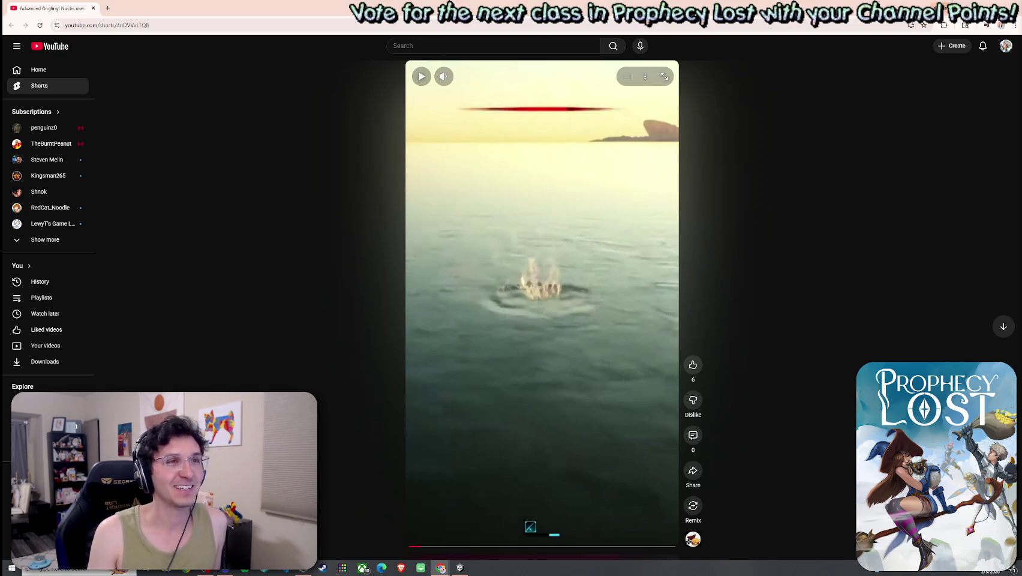
pyautogui.hotkey('alt', 'Tab')
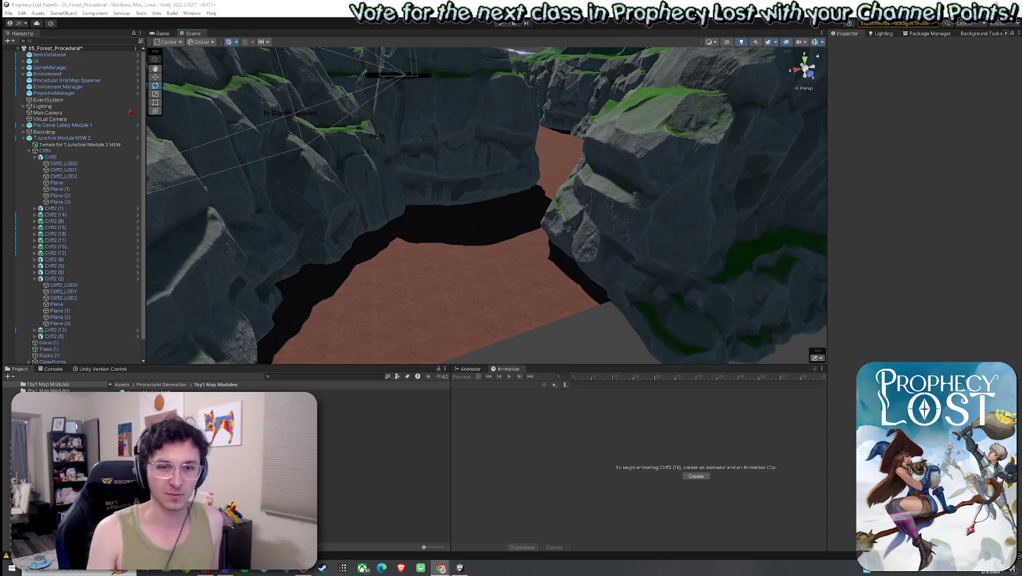
# Step: Orbit and zoom out to a top-down overview of the T-junction module
pyautogui.moveTo(654, 285)
pyautogui.mouseDown()
pyautogui.moveTo(603, 317)
pyautogui.moveTo(597, 304)
pyautogui.moveTo(399, 249)
pyautogui.moveTo(338, 267)
pyautogui.moveTo(361, 253)
pyautogui.moveTo(561, 264)
pyautogui.moveTo(600, 291)
pyautogui.moveTo(500, 276)
pyautogui.moveTo(392, 308)
pyautogui.moveTo(399, 315)
pyautogui.moveTo(465, 258)
pyautogui.mouseUp()
pyautogui.scroll(-3, 593, 301)
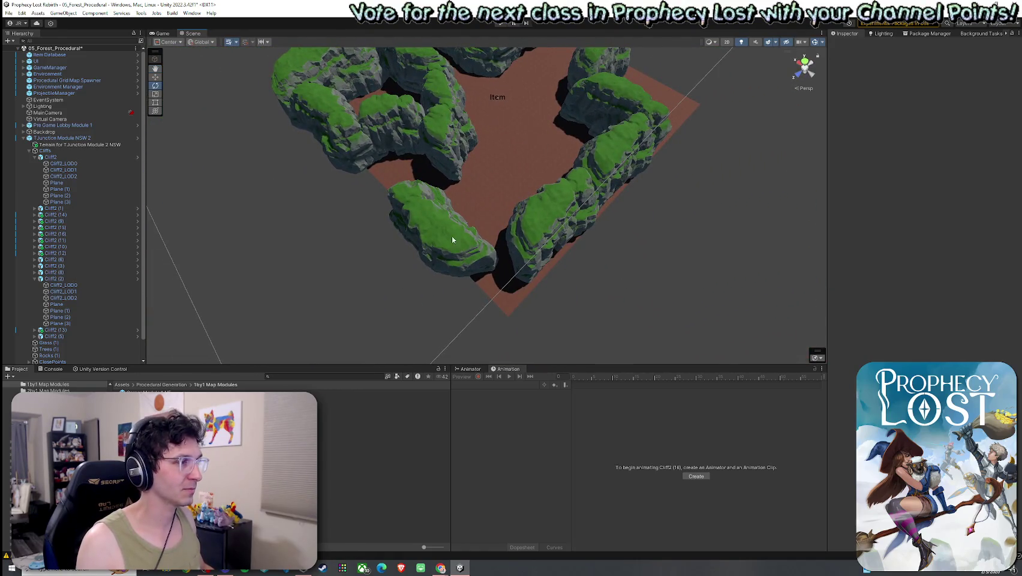
# Step: Duplicate the Cliff2 (15) piece and drag the copy into place
pyautogui.click(442, 133)
pyautogui.hotkey('ctrl', 'd')
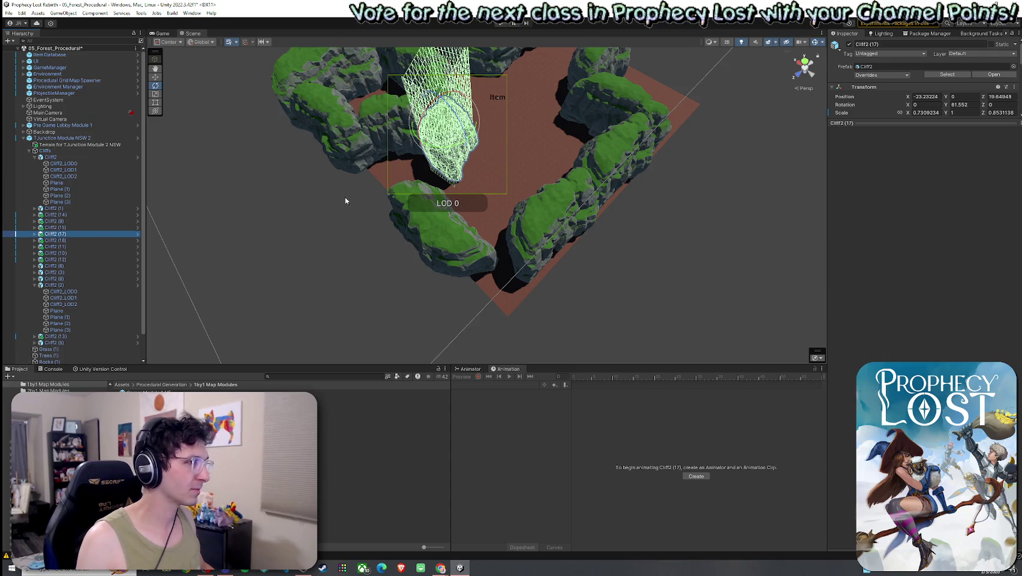
pyautogui.moveTo(441, 120)
pyautogui.mouseDown()
pyautogui.moveTo(490, 281)
pyautogui.moveTo(592, 319)
pyautogui.moveTo(515, 292)
pyautogui.moveTo(514, 251)
pyautogui.mouseUp()
pyautogui.press('e')
# Step: Select the Cliff2 (2) rock group and shift it slightly sideways
pyautogui.click(456, 180)
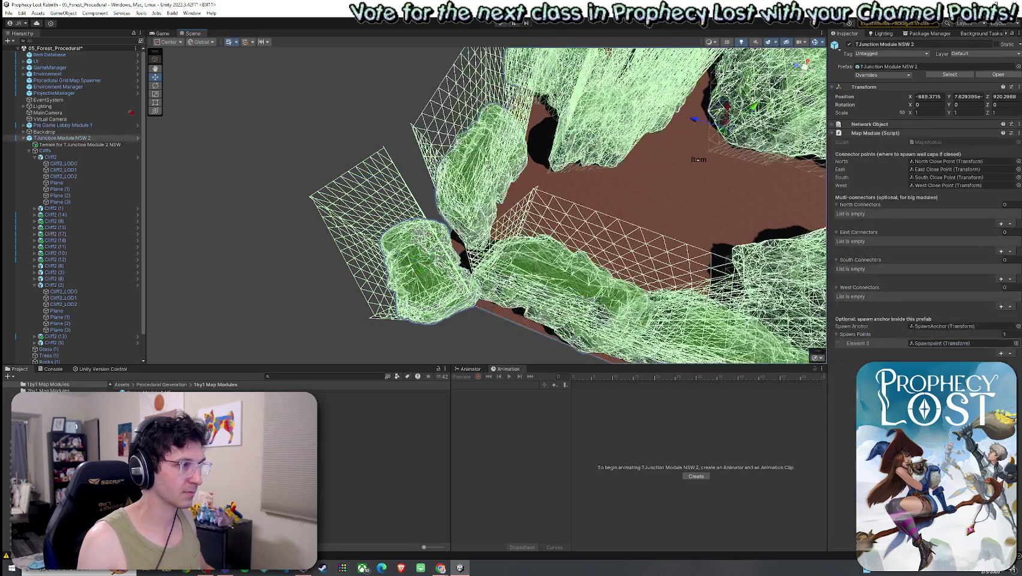
pyautogui.moveTo(406, 199)
pyautogui.mouseDown()
pyautogui.moveTo(420, 252)
pyautogui.moveTo(456, 222)
pyautogui.moveTo(509, 210)
pyautogui.moveTo(689, 260)
pyautogui.moveTo(525, 265)
pyautogui.mouseUp()
pyautogui.click(106, 158)
pyautogui.click(525, 264)
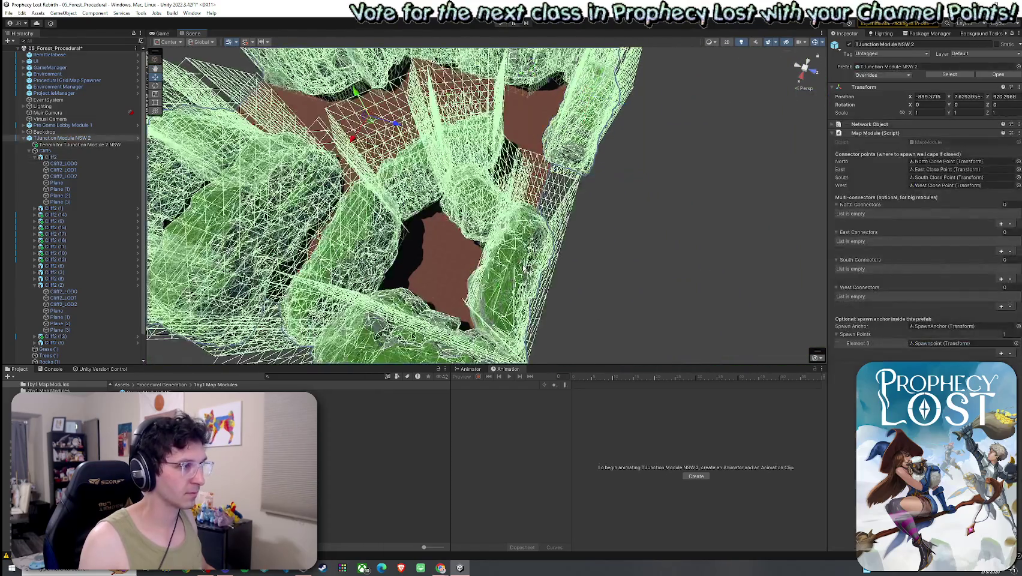
pyautogui.click(522, 267)
pyautogui.click(81, 286)
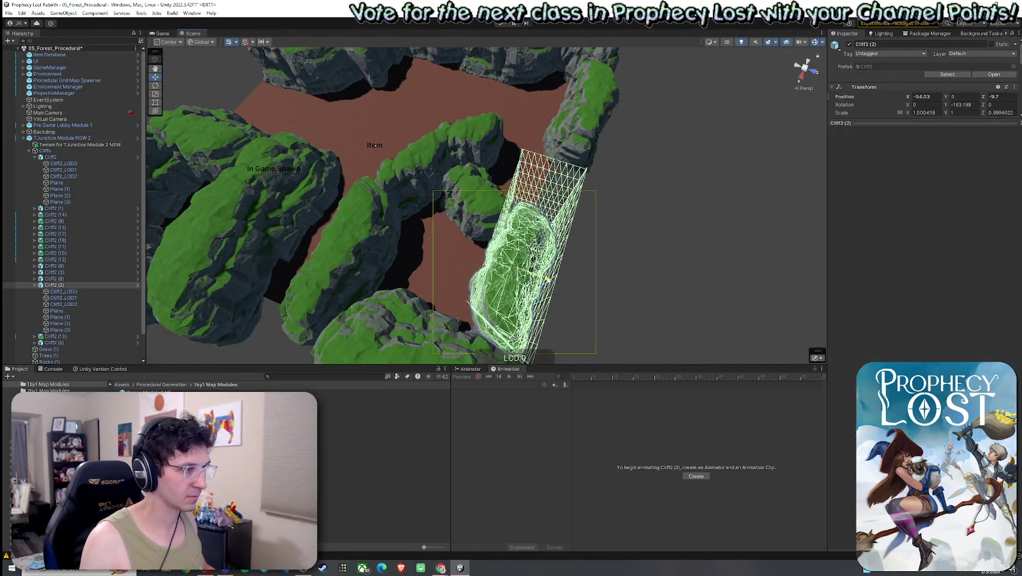
pyautogui.moveTo(570, 360)
pyautogui.mouseDown()
pyautogui.moveTo(569, 312)
pyautogui.moveTo(529, 312)
pyautogui.mouseUp()
pyautogui.moveTo(473, 180); pyautogui.dragTo(471, 139)
# Step: Enlarge Cliff2 (16) slightly to an X scale of about 0.82
pyautogui.click(470, 140)
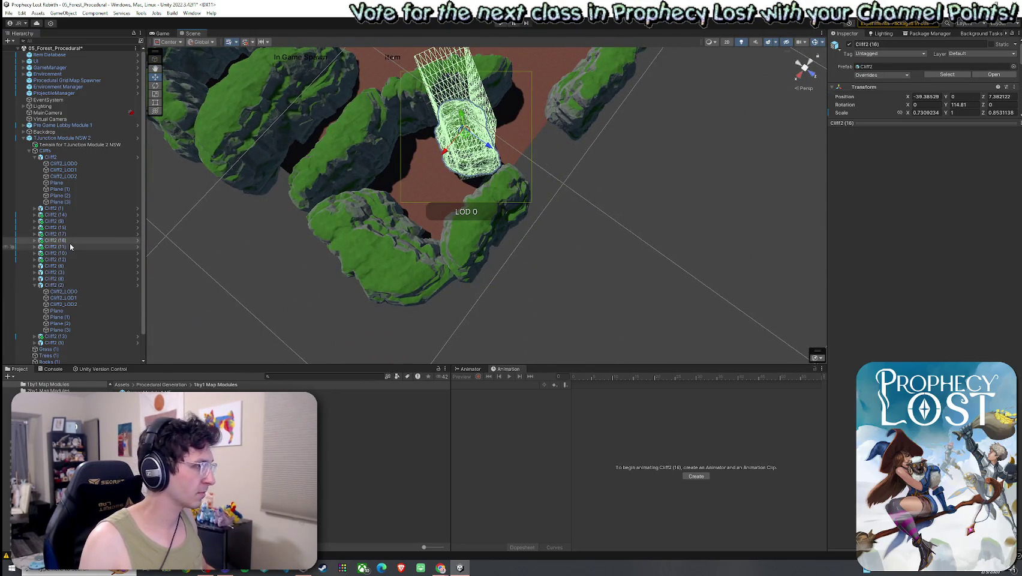
pyautogui.press('r')
pyautogui.moveTo(463, 128)
pyautogui.mouseDown()
pyautogui.moveTo(473, 122)
pyautogui.moveTo(487, 157)
pyautogui.moveTo(474, 133)
pyautogui.mouseUp()
pyautogui.press('w')
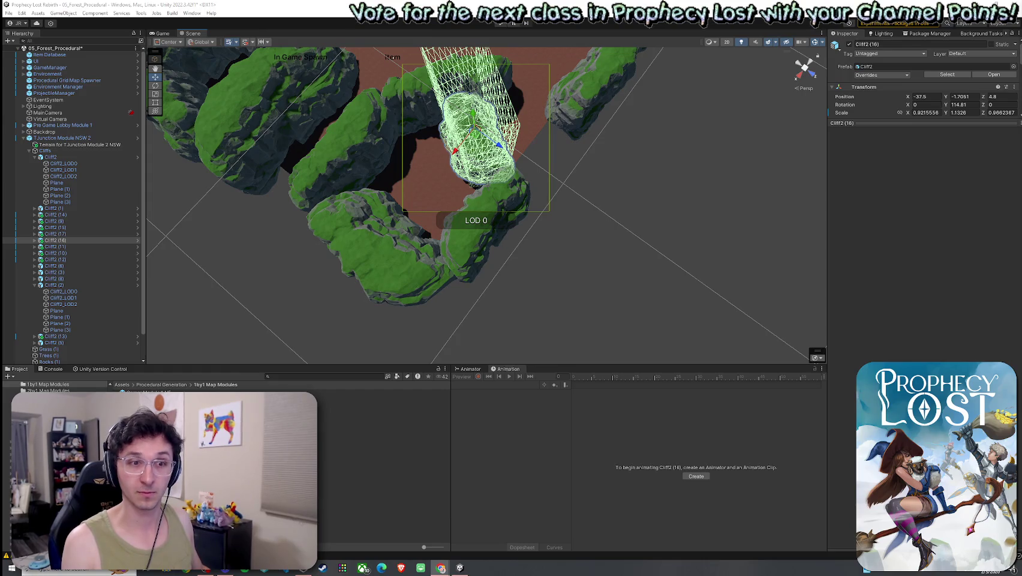
pyautogui.moveTo(736, 177)
pyautogui.mouseDown()
pyautogui.moveTo(605, 176)
pyautogui.moveTo(613, 174)
pyautogui.moveTo(607, 192)
pyautogui.moveTo(506, 160)
pyautogui.moveTo(557, 176)
pyautogui.mouseUp()
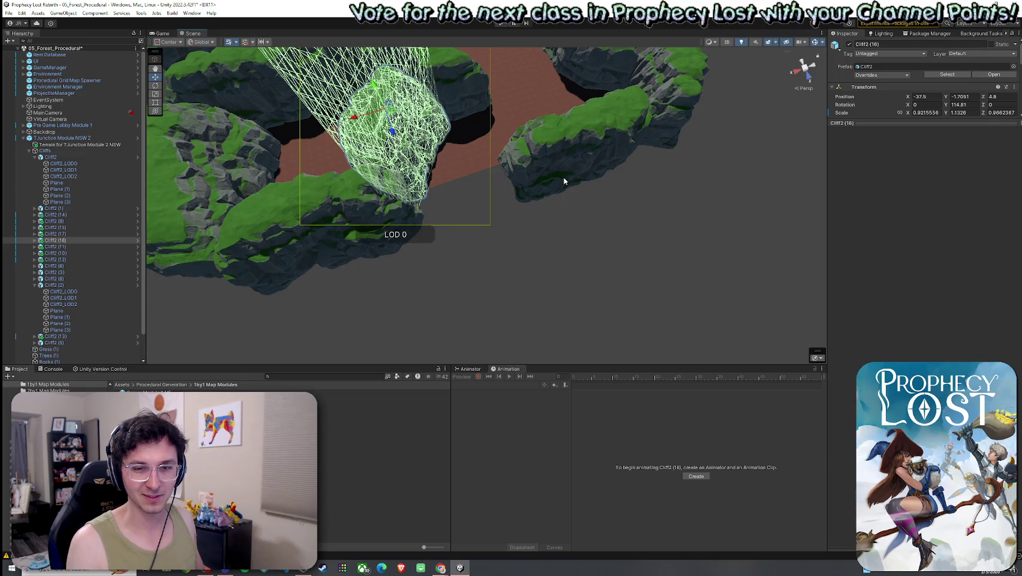
pyautogui.click(552, 235)
pyautogui.moveTo(552, 235)
pyautogui.mouseDown()
pyautogui.moveTo(467, 194)
pyautogui.moveTo(403, 185)
pyautogui.moveTo(306, 221)
pyautogui.moveTo(338, 253)
pyautogui.moveTo(395, 246)
pyautogui.mouseUp()
pyautogui.click(394, 246)
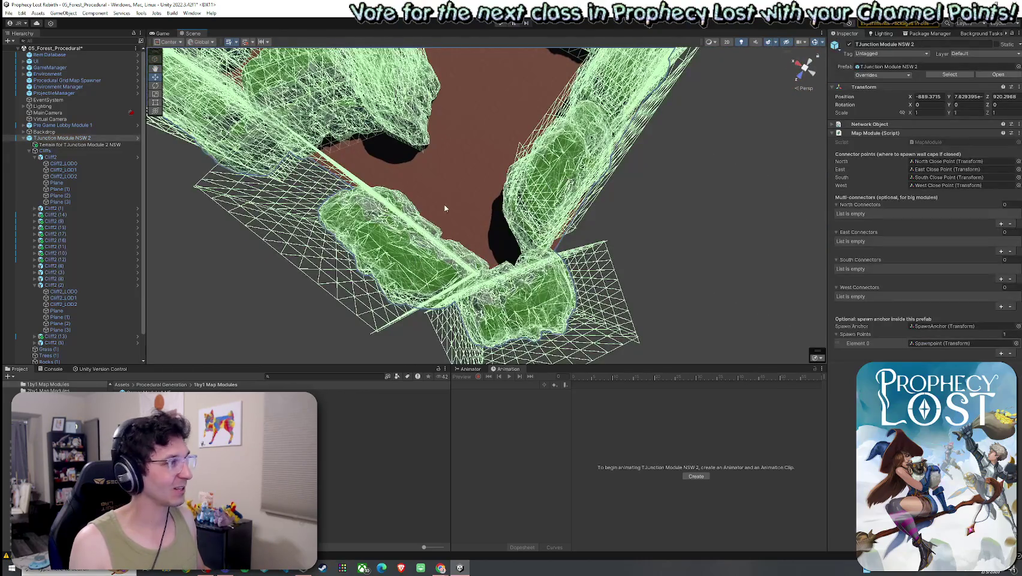
# Step: Slide Cliff2 (3) along the wall, turn it a few degrees and nudge it into place
pyautogui.click(558, 180)
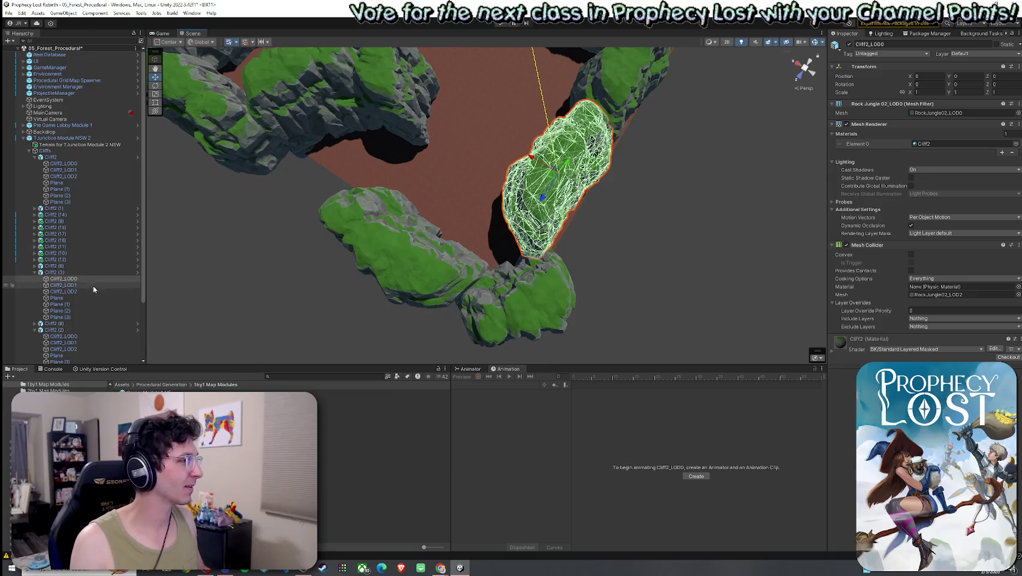
pyautogui.click(135, 273)
pyautogui.moveTo(562, 167); pyautogui.dragTo(593, 183)
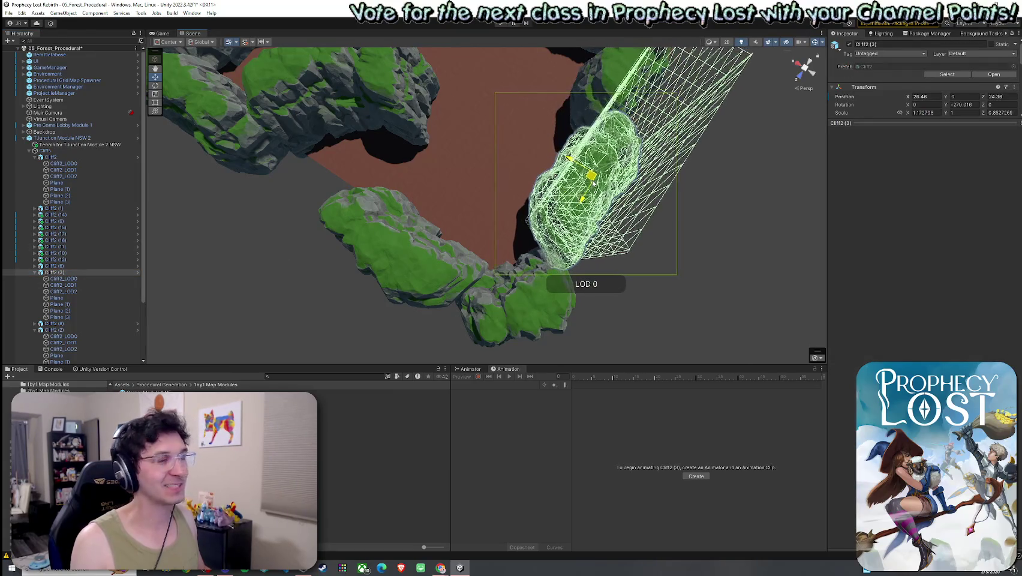
pyautogui.press('e')
pyautogui.moveTo(599, 180)
pyautogui.mouseDown()
pyautogui.moveTo(625, 209)
pyautogui.moveTo(613, 213)
pyautogui.mouseUp()
pyautogui.moveTo(465, 150); pyautogui.dragTo(464, 161)
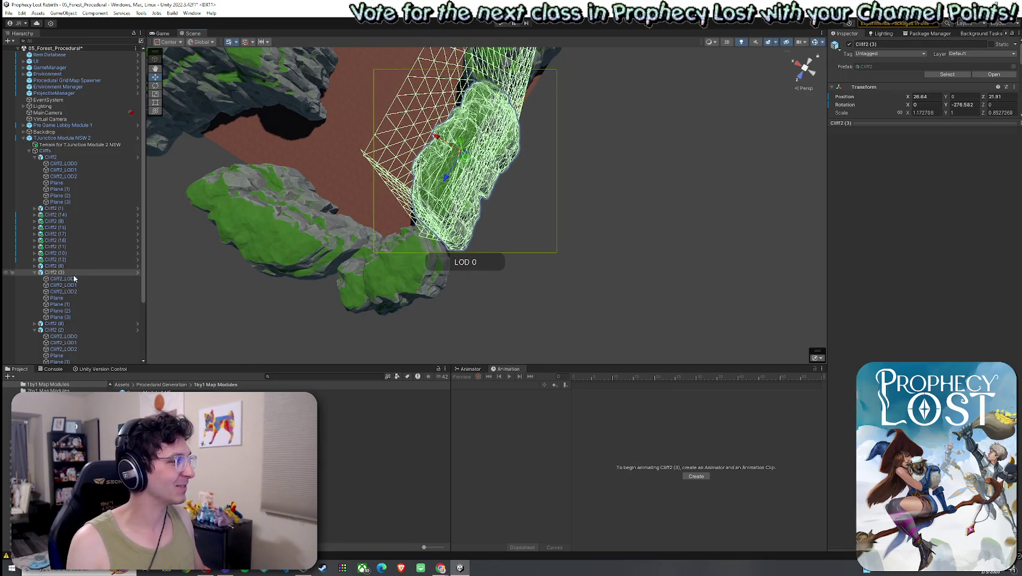
# Step: Rotate Cliff2 (17) about ten degrees and frame the view down into the canyon
pyautogui.click(355, 256)
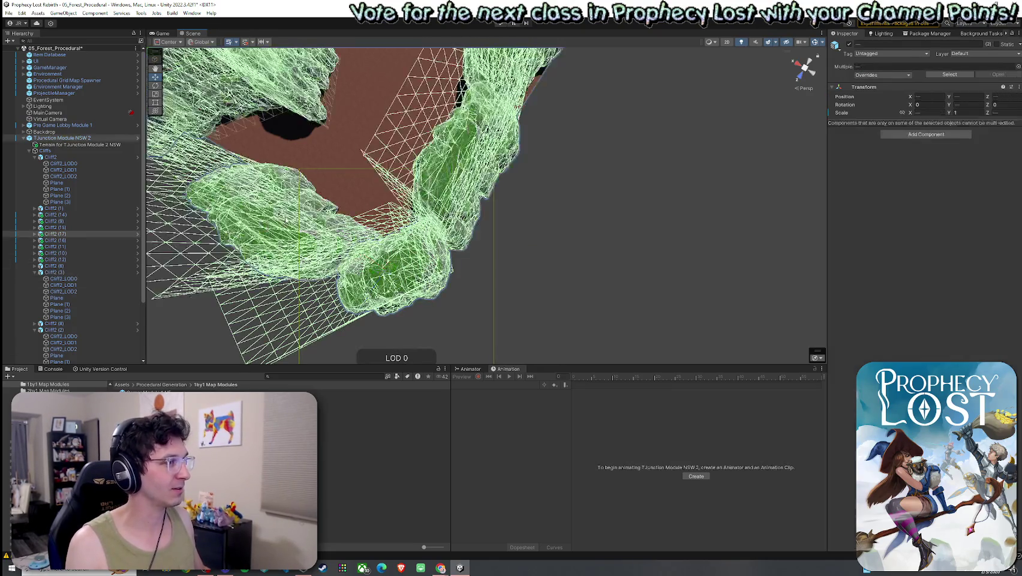
pyautogui.scroll(-3, 411, 239)
pyautogui.click(412, 239)
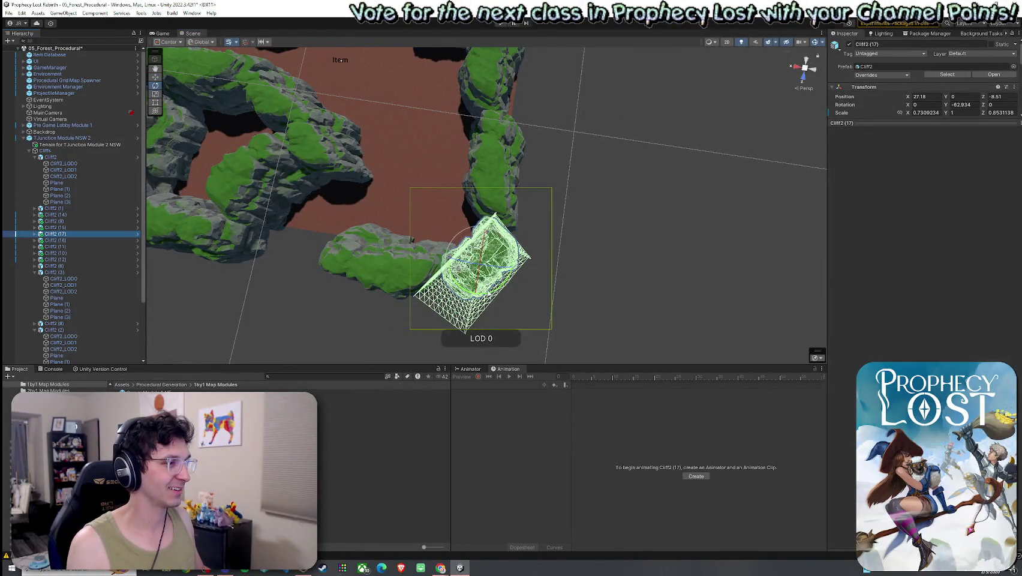
pyautogui.moveTo(479, 282)
pyautogui.mouseDown()
pyautogui.moveTo(479, 253)
pyautogui.moveTo(509, 252)
pyautogui.moveTo(443, 273)
pyautogui.mouseUp()
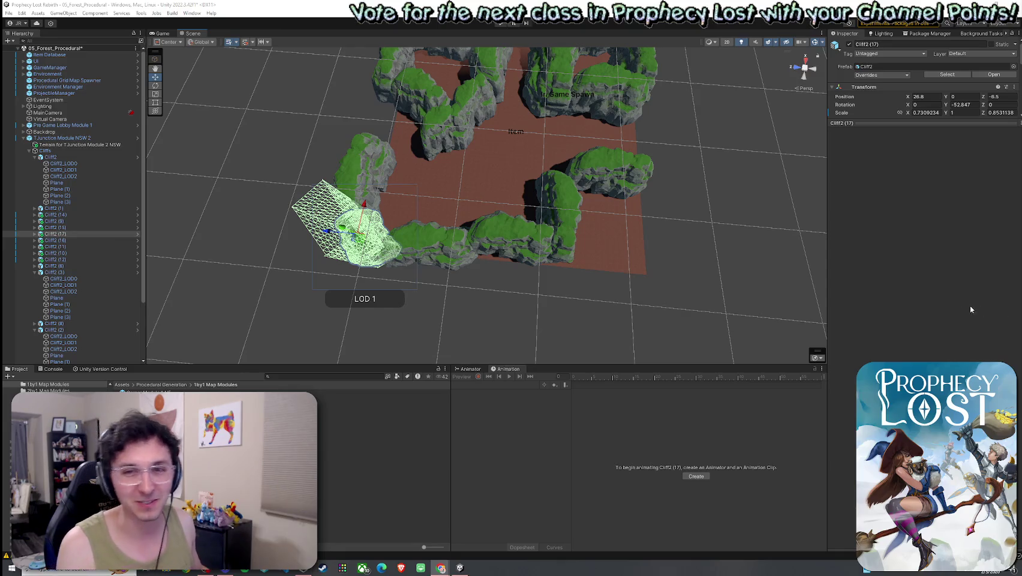
pyautogui.moveTo(585, 299)
pyautogui.mouseDown()
pyautogui.moveTo(581, 274)
pyautogui.moveTo(506, 240)
pyautogui.moveTo(454, 235)
pyautogui.moveTo(453, 243)
pyautogui.moveTo(348, 216)
pyautogui.mouseUp()
pyautogui.press('f')
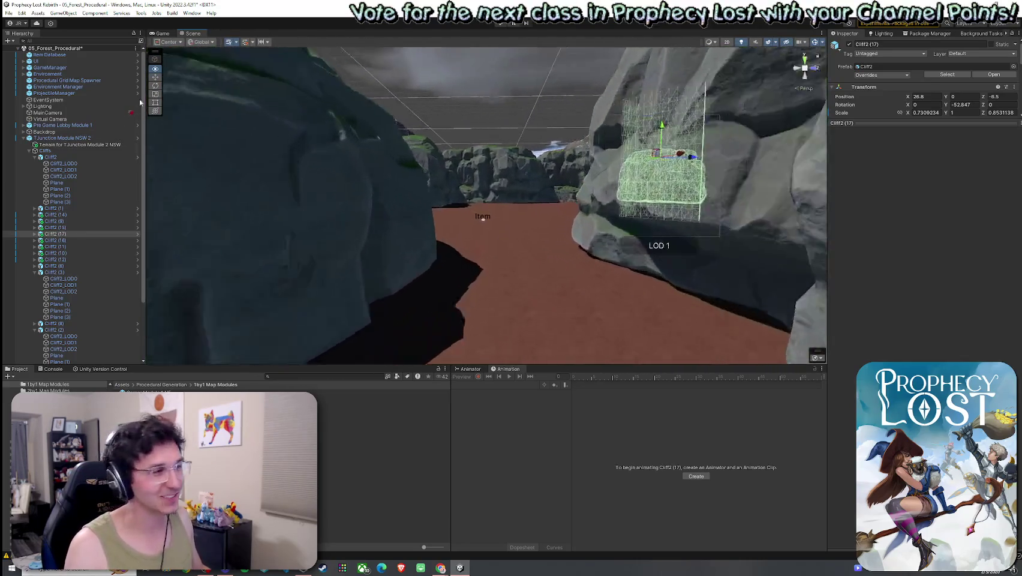
pyautogui.moveTo(173, 96)
pyautogui.mouseDown()
pyautogui.moveTo(244, 92)
pyautogui.moveTo(600, 159)
pyautogui.moveTo(812, 228)
pyautogui.moveTo(830, 246)
pyautogui.moveTo(550, 233)
pyautogui.mouseUp()
pyautogui.click(551, 233)
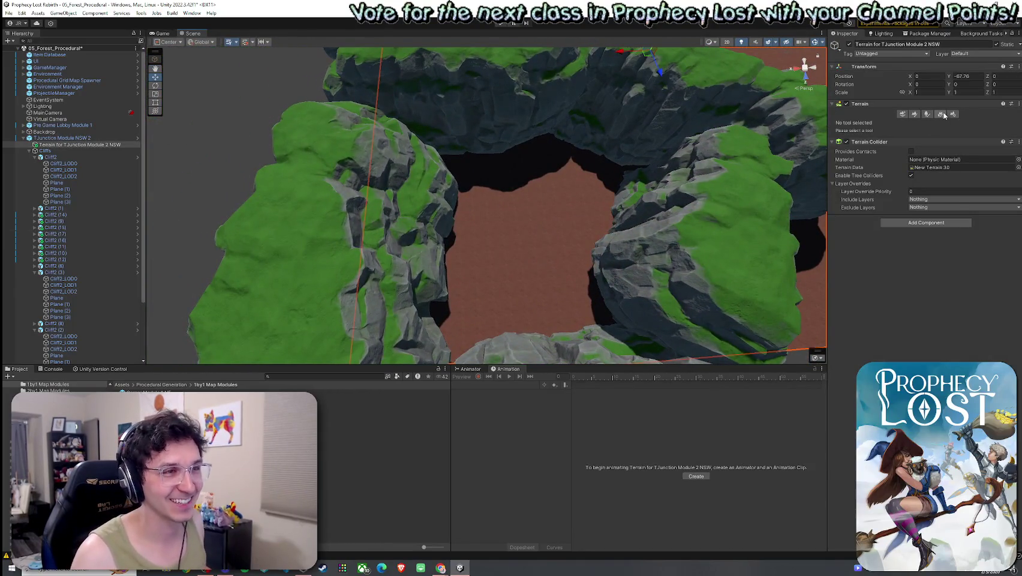
# Step: Raise a patch of terrain inside the cave with the Raise or Lower Terrain tool
pyautogui.click(910, 114)
pyautogui.click(869, 123)
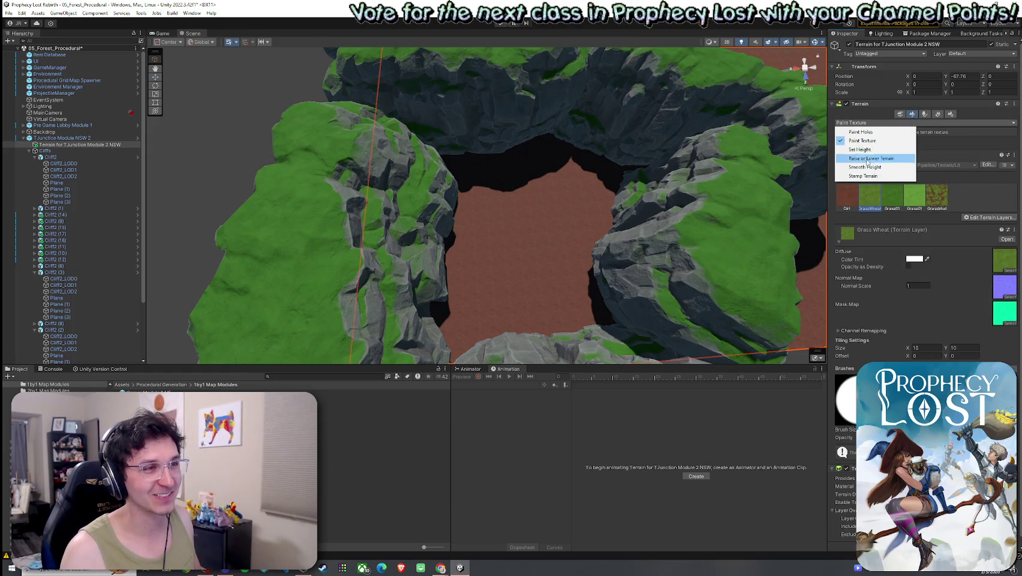
pyautogui.click(863, 166)
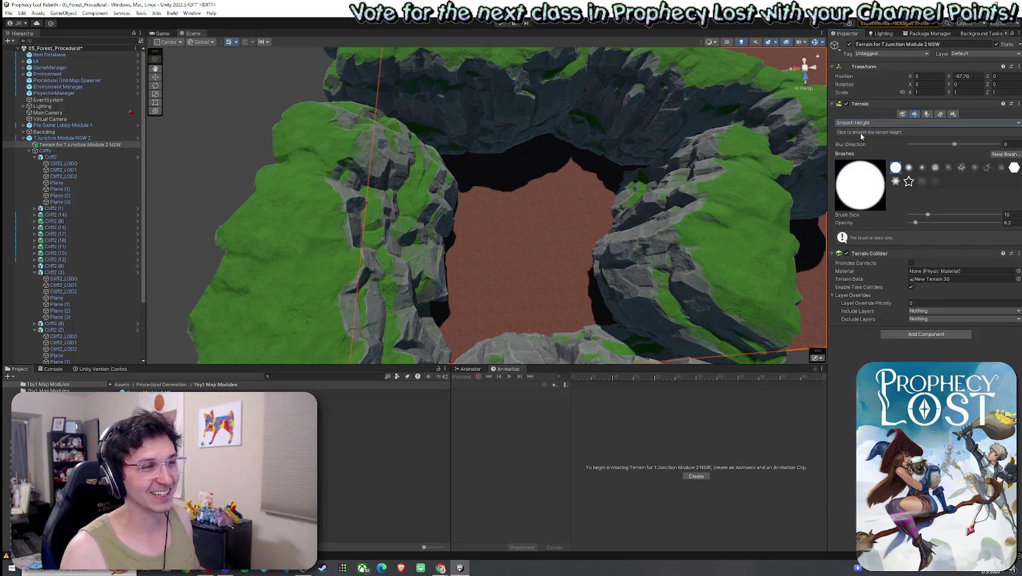
pyautogui.click(861, 123)
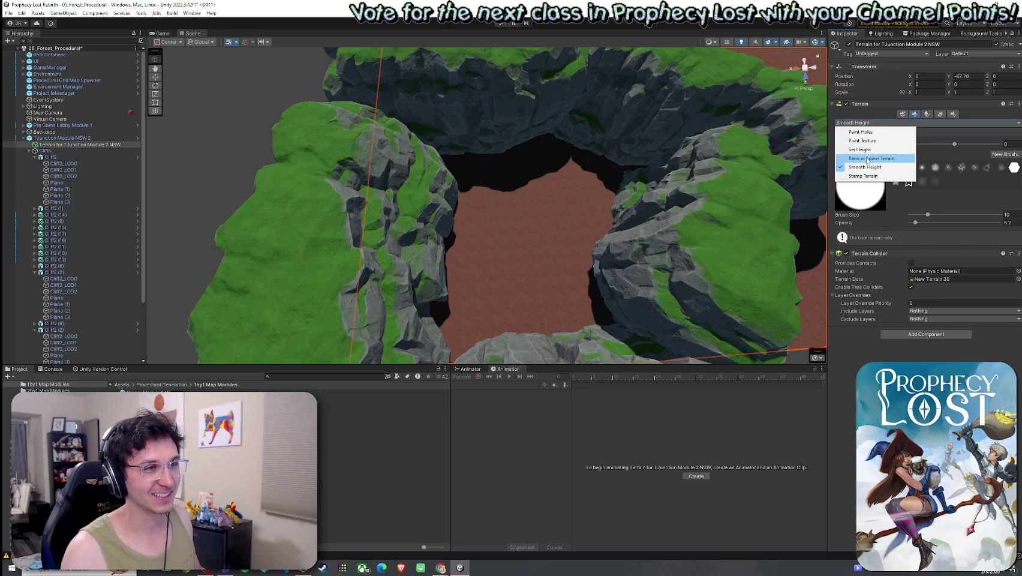
pyautogui.click(867, 158)
pyautogui.click(527, 208)
pyautogui.moveTo(588, 206)
pyautogui.mouseDown()
pyautogui.moveTo(541, 192)
pyautogui.moveTo(417, 203)
pyautogui.moveTo(456, 198)
pyautogui.mouseUp()
# Step: Flatten the raised area to the sampled floor height using Set Height with brush size 17
pyautogui.click(863, 123)
pyautogui.click(869, 149)
pyautogui.moveTo(584, 182)
pyautogui.mouseDown()
pyautogui.moveTo(556, 194)
pyautogui.moveTo(590, 149)
pyautogui.mouseUp()
pyautogui.keyDown('shift'); pyautogui.click(441, 155); pyautogui.keyUp('shift')
pyautogui.moveTo(488, 168)
pyautogui.mouseDown()
pyautogui.moveTo(565, 173)
pyautogui.moveTo(558, 192)
pyautogui.moveTo(523, 214)
pyautogui.moveTo(594, 177)
pyautogui.moveTo(613, 186)
pyautogui.mouseUp()
pyautogui.moveTo(928, 241); pyautogui.dragTo(931, 240)
pyautogui.moveTo(656, 221)
pyautogui.mouseDown()
pyautogui.moveTo(485, 137)
pyautogui.moveTo(428, 143)
pyautogui.moveTo(398, 186)
pyautogui.moveTo(554, 282)
pyautogui.mouseUp()
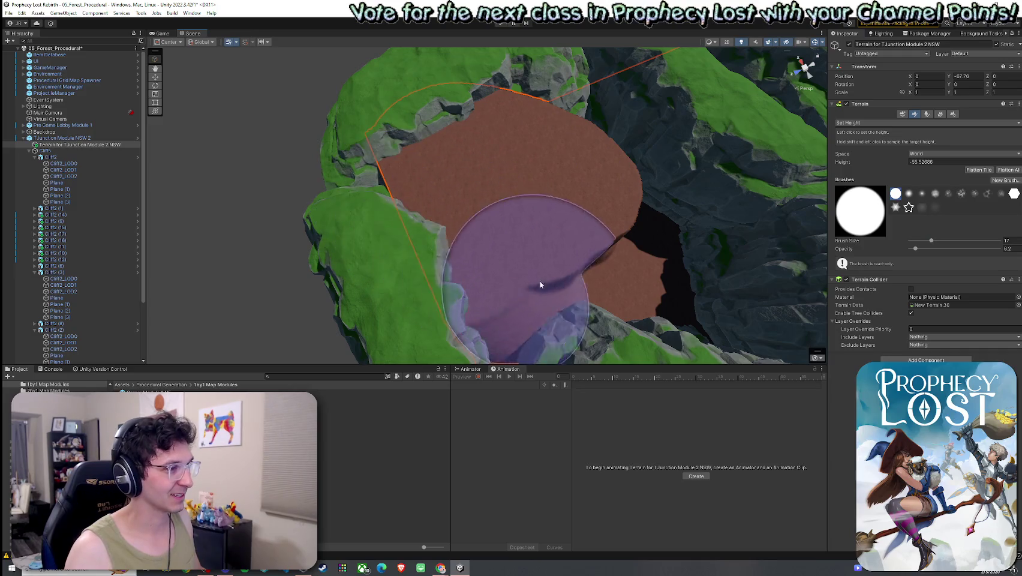
# Step: Flatten the cliff area right of the plateau and check it from new angles
pyautogui.scroll(5, 556, 196)
pyautogui.moveTo(611, 182)
pyautogui.mouseDown()
pyautogui.moveTo(522, 210)
pyautogui.moveTo(478, 178)
pyautogui.moveTo(497, 194)
pyautogui.moveTo(639, 210)
pyautogui.moveTo(606, 205)
pyautogui.moveTo(597, 215)
pyautogui.moveTo(563, 194)
pyautogui.moveTo(452, 198)
pyautogui.moveTo(559, 246)
pyautogui.mouseUp()
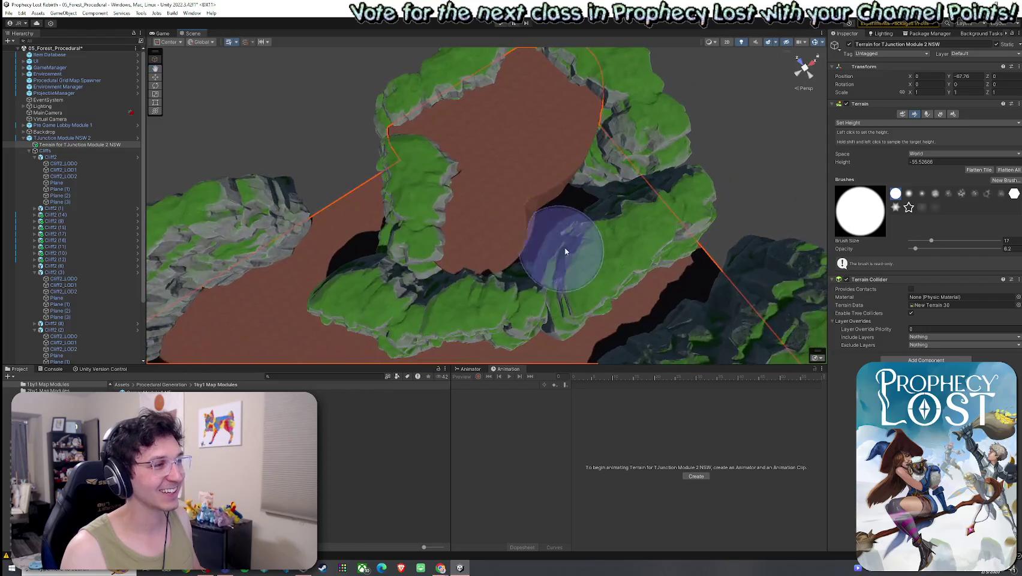
pyautogui.moveTo(592, 200)
pyautogui.mouseDown()
pyautogui.moveTo(620, 142)
pyautogui.moveTo(604, 114)
pyautogui.moveTo(657, 166)
pyautogui.moveTo(629, 188)
pyautogui.mouseUp()
pyautogui.moveTo(541, 211)
pyautogui.mouseDown()
pyautogui.moveTo(588, 210)
pyautogui.moveTo(499, 228)
pyautogui.moveTo(331, 149)
pyautogui.moveTo(359, 114)
pyautogui.moveTo(335, 101)
pyautogui.moveTo(453, 208)
pyautogui.mouseUp()
pyautogui.click(869, 122)
pyautogui.click(872, 158)
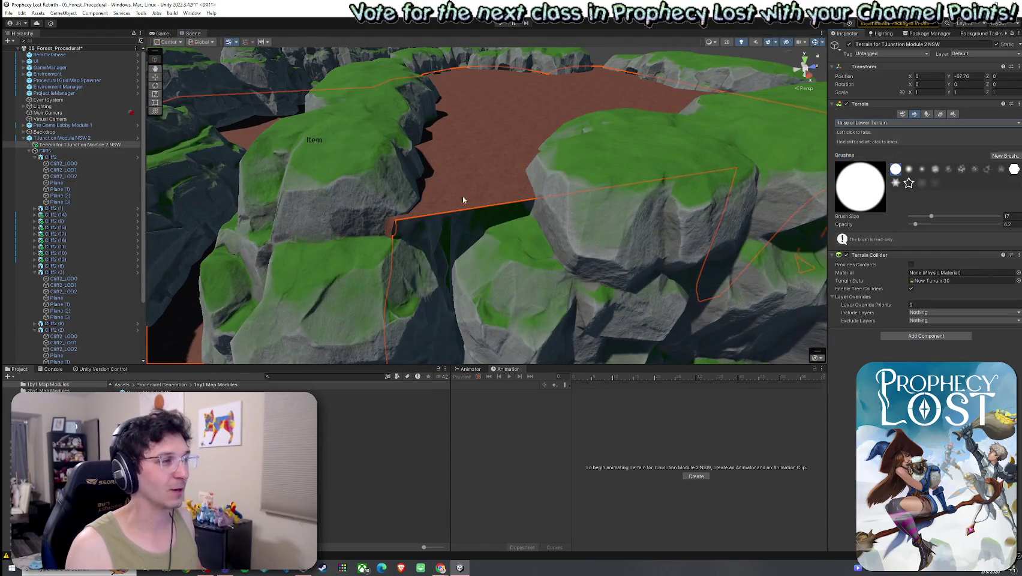
pyautogui.moveTo(612, 237)
pyautogui.mouseDown()
pyautogui.moveTo(543, 210)
pyautogui.moveTo(433, 198)
pyautogui.moveTo(556, 274)
pyautogui.mouseUp()
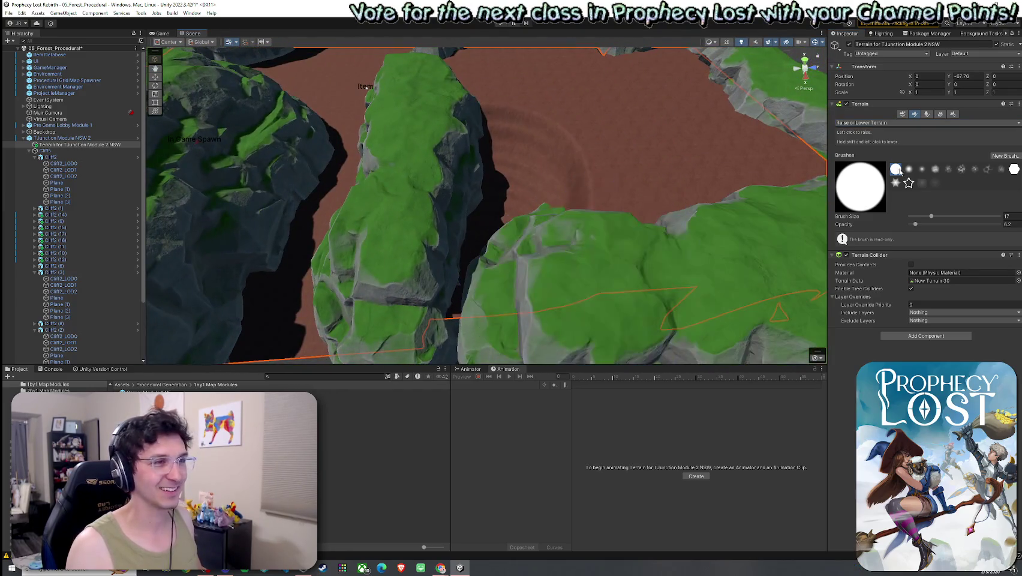
# Step: Fill the pit at the cliff base to flat floor height with Set Height
pyautogui.click(878, 122)
pyautogui.click(860, 149)
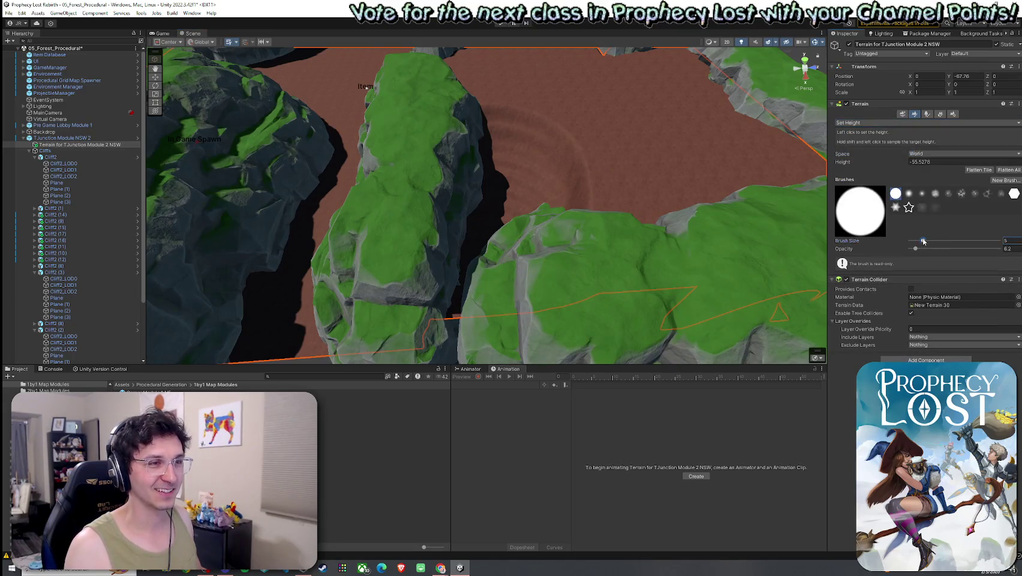
pyautogui.click(577, 173)
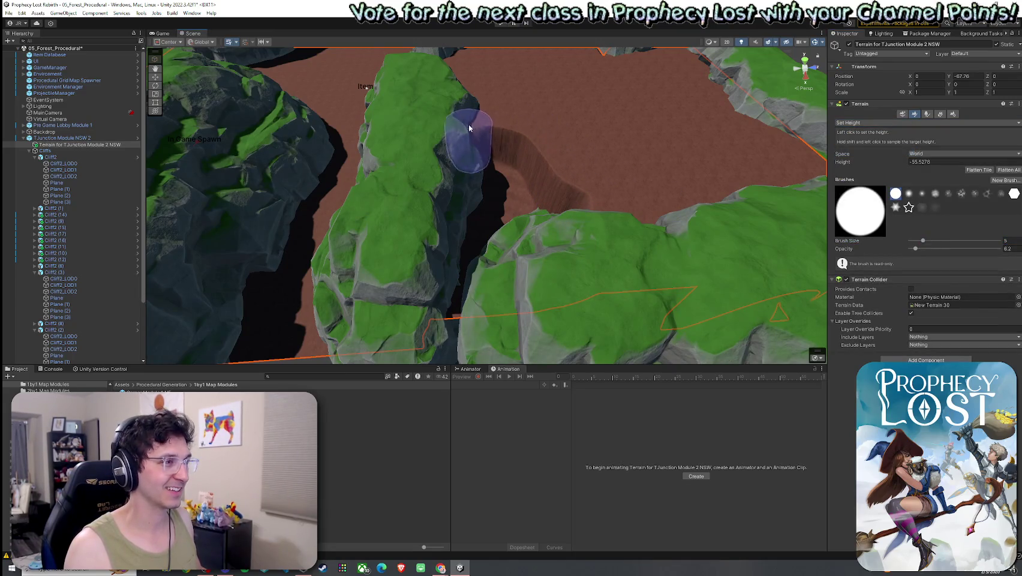
pyautogui.moveTo(477, 193)
pyautogui.mouseDown()
pyautogui.moveTo(467, 216)
pyautogui.moveTo(483, 228)
pyautogui.moveTo(572, 182)
pyautogui.moveTo(525, 247)
pyautogui.mouseUp()
pyautogui.moveTo(609, 235)
pyautogui.mouseDown()
pyautogui.moveTo(600, 240)
pyautogui.moveTo(627, 252)
pyautogui.moveTo(480, 270)
pyautogui.moveTo(444, 241)
pyautogui.mouseUp()
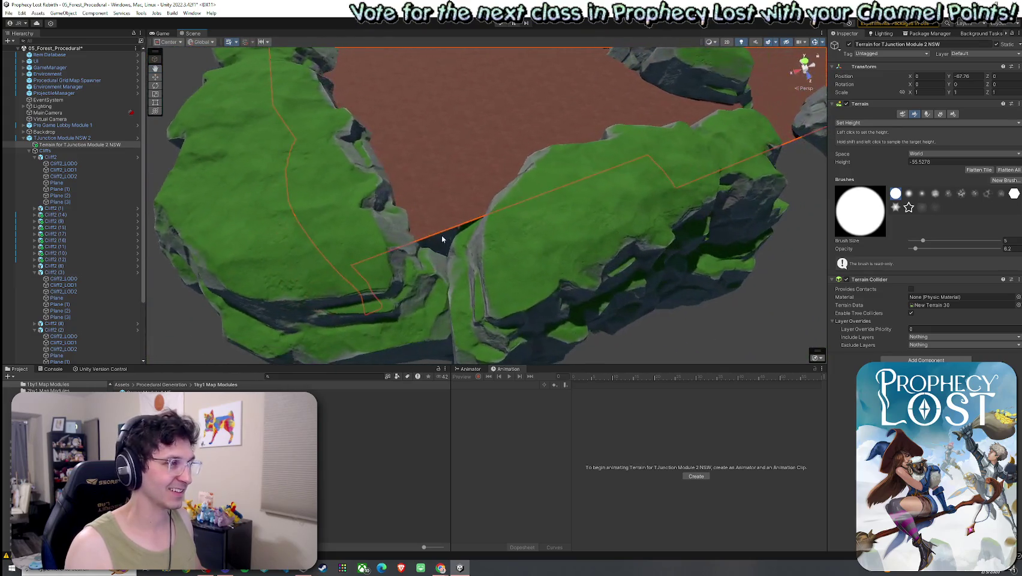
# Step: Lower the terrain in the cliff gap, then relevel the carved pit with Set Height
pyautogui.click(867, 122)
pyautogui.click(851, 133)
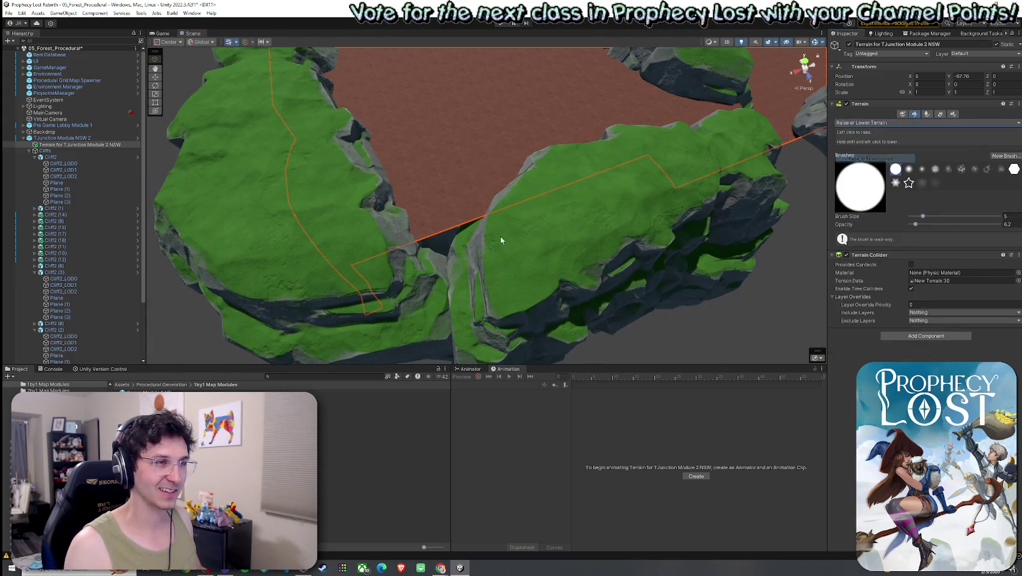
pyautogui.moveTo(445, 222); pyautogui.dragTo(495, 206)
pyautogui.click(863, 122)
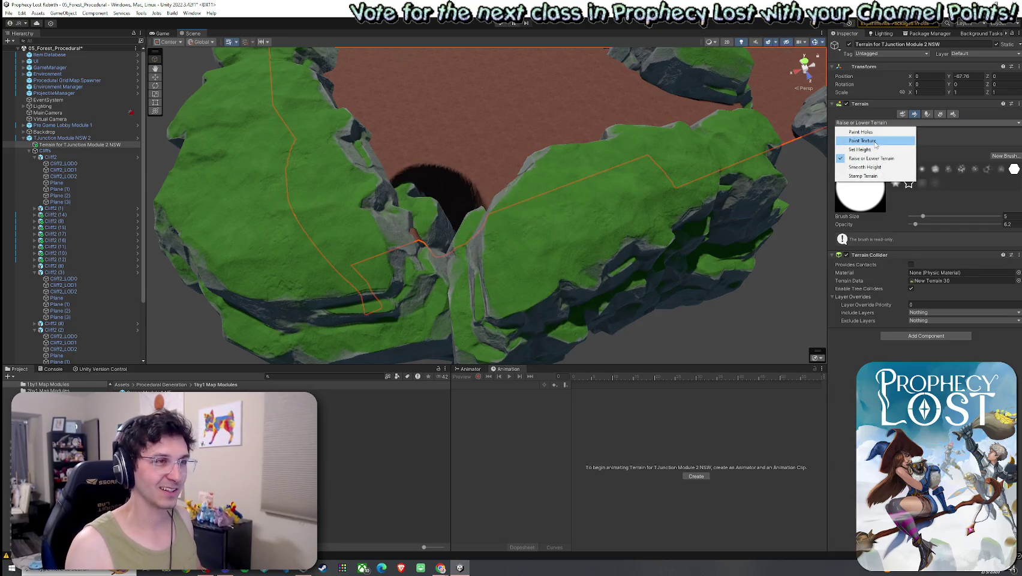
pyautogui.click(864, 149)
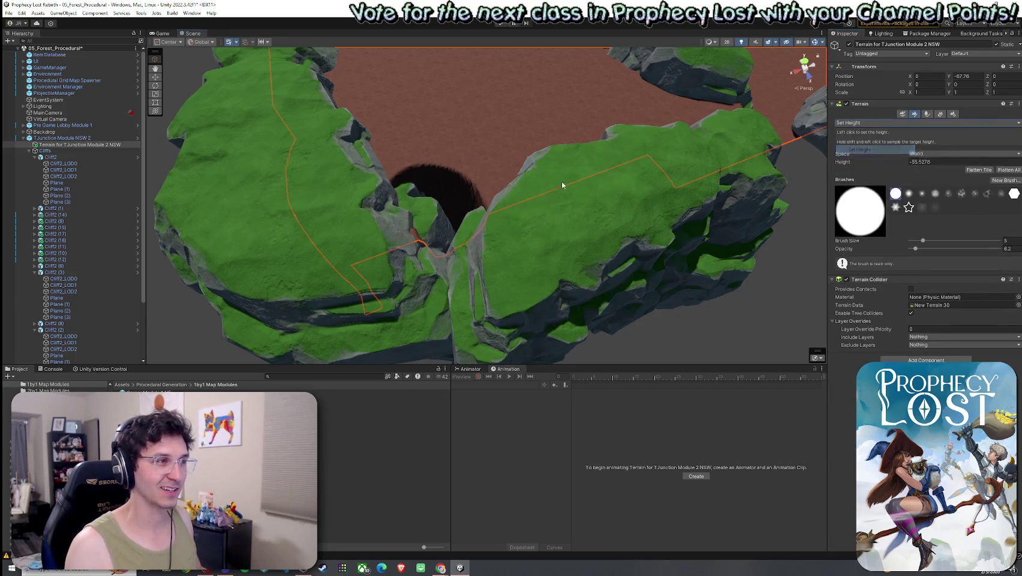
pyautogui.moveTo(491, 196)
pyautogui.mouseDown()
pyautogui.moveTo(399, 173)
pyautogui.moveTo(456, 182)
pyautogui.mouseUp()
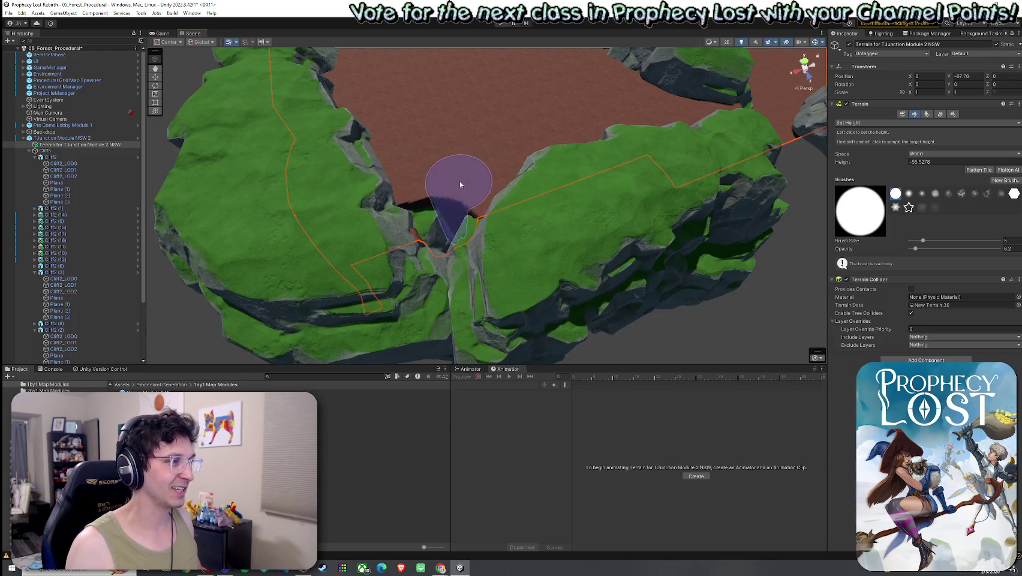
# Step: Sample the floor height and flatten the terrain at the cliff gap
pyautogui.scroll(5, 456, 183)
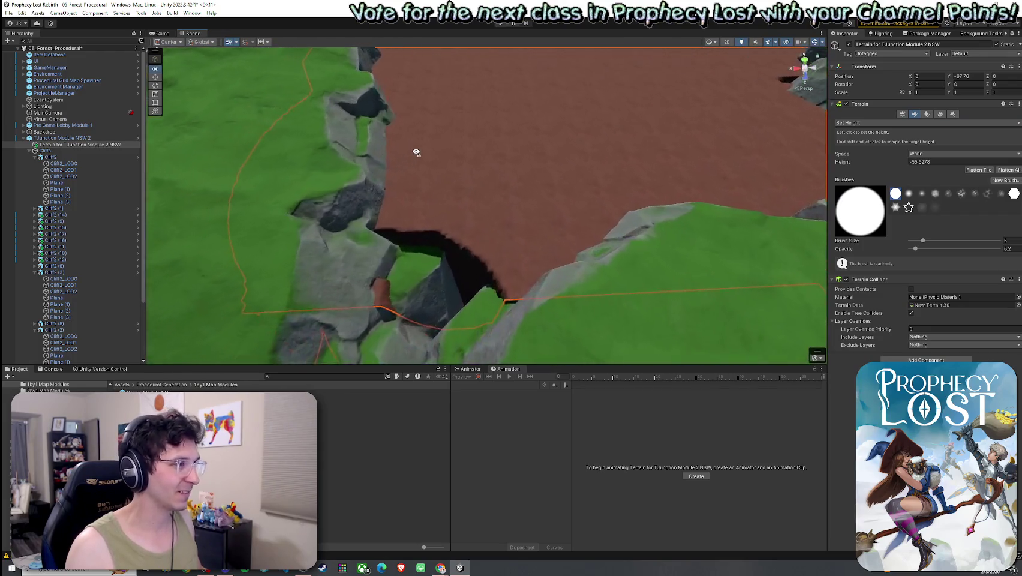
pyautogui.moveTo(416, 152)
pyautogui.mouseDown()
pyautogui.moveTo(404, 194)
pyautogui.moveTo(418, 236)
pyautogui.mouseUp()
pyautogui.keyDown('shift'); pyautogui.click(418, 264); pyautogui.keyUp('shift')
pyautogui.click(418, 264)
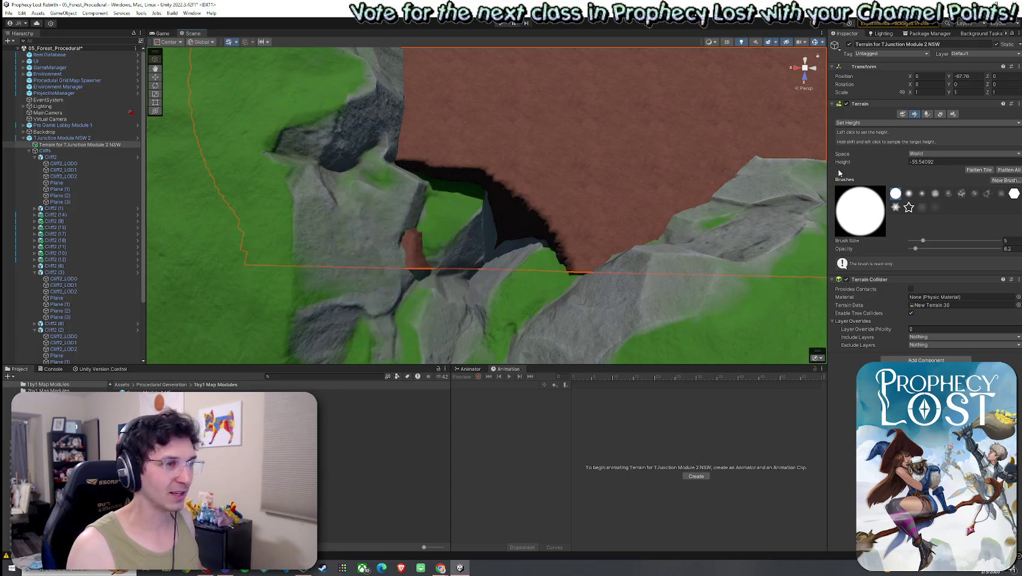
# Step: Raise ridges beside the gap, then set the Smooth Height brush to size 10
pyautogui.click(866, 122)
pyautogui.click(871, 158)
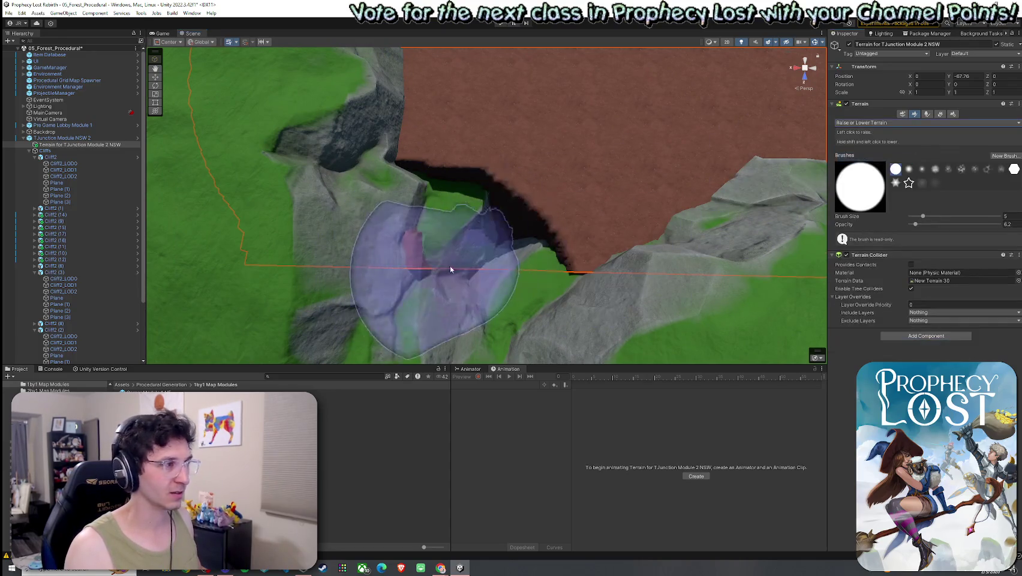
pyautogui.moveTo(449, 264); pyautogui.dragTo(524, 267)
pyautogui.click(561, 225)
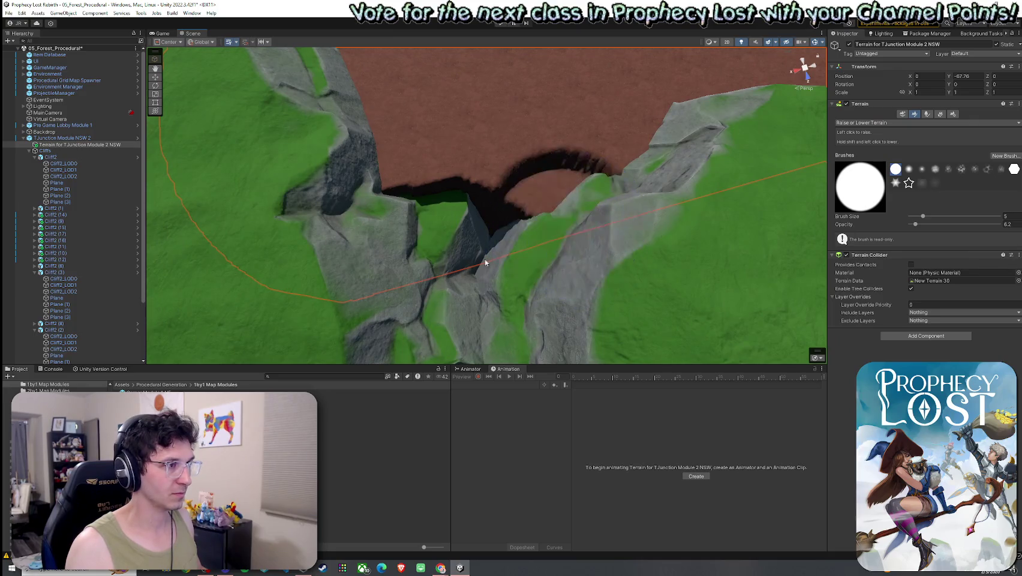
pyautogui.click(435, 228)
pyautogui.moveTo(436, 228)
pyautogui.mouseDown()
pyautogui.moveTo(566, 211)
pyautogui.moveTo(637, 215)
pyautogui.mouseUp()
pyautogui.click(867, 122)
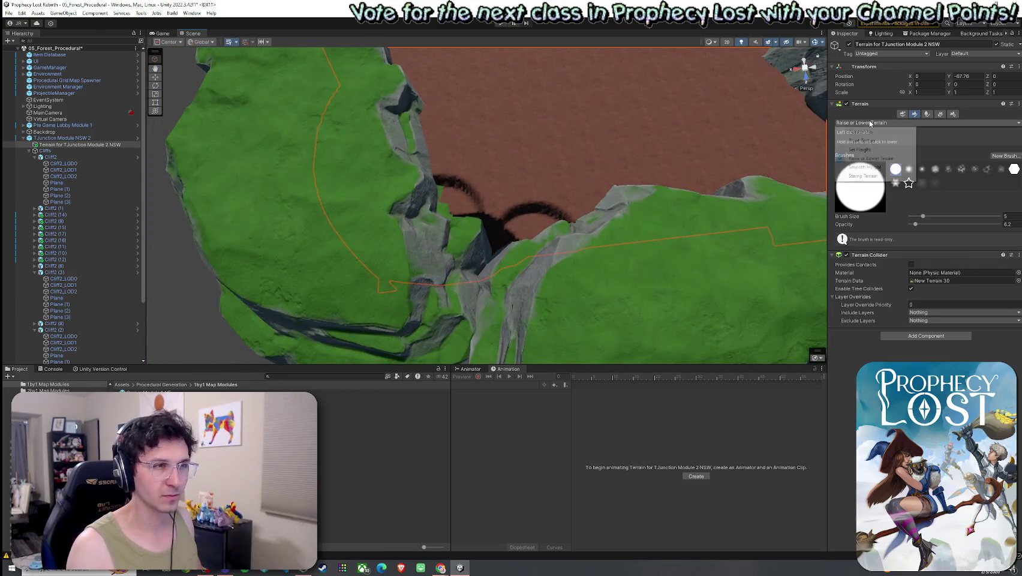
pyautogui.click(870, 165)
pyautogui.click(588, 253)
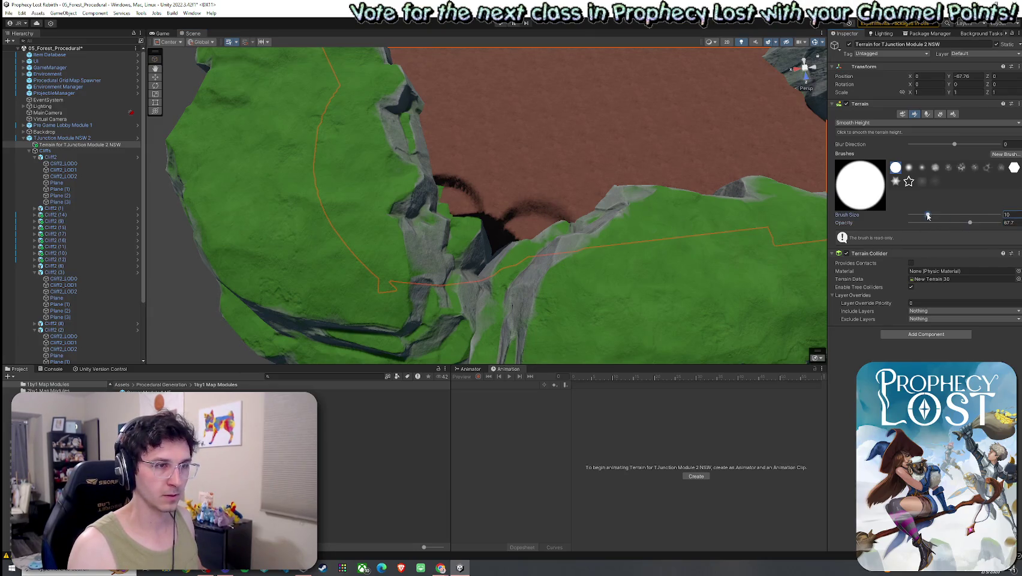
# Step: Soften the streaked cliff edge beside the gap using the size-2 Smooth Height brush
pyautogui.moveTo(544, 222)
pyautogui.mouseDown()
pyautogui.moveTo(474, 228)
pyautogui.moveTo(433, 182)
pyautogui.moveTo(523, 218)
pyautogui.mouseUp()
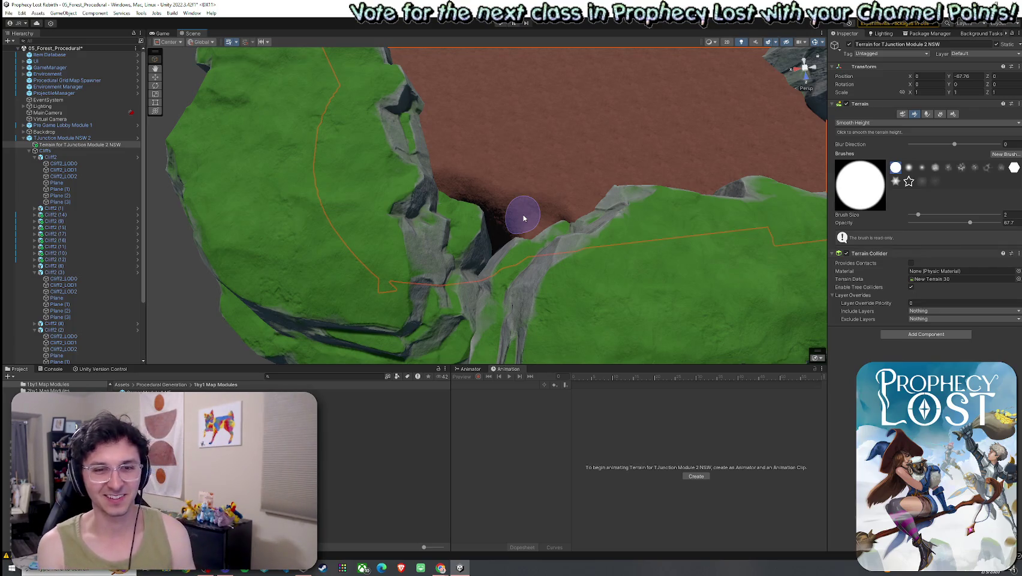
pyautogui.moveTo(523, 219)
pyautogui.mouseDown()
pyautogui.moveTo(576, 221)
pyautogui.moveTo(459, 189)
pyautogui.moveTo(434, 167)
pyautogui.moveTo(585, 216)
pyautogui.moveTo(429, 181)
pyautogui.mouseUp()
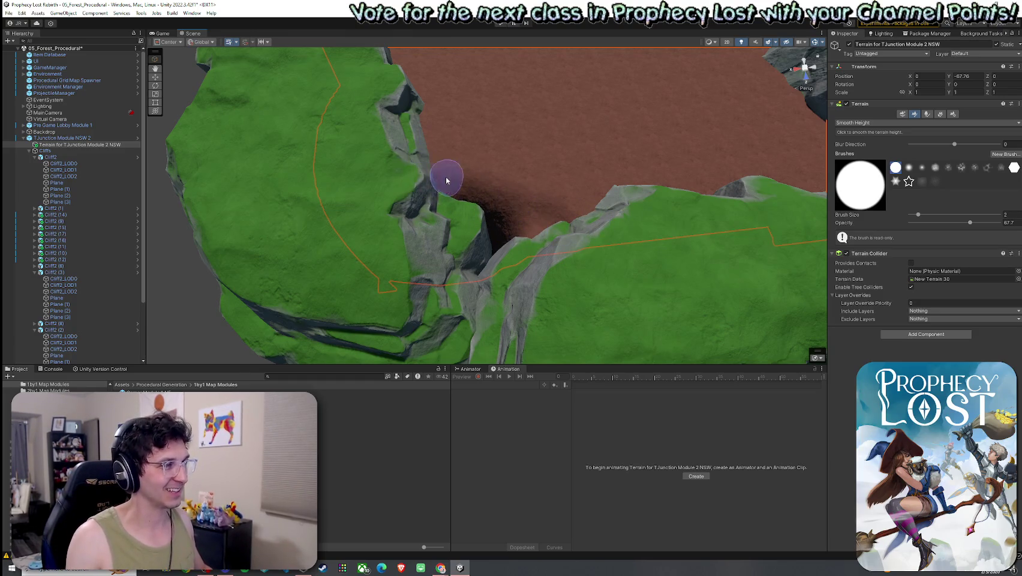
pyautogui.scroll(5, 447, 179)
pyautogui.moveTo(616, 199)
pyautogui.mouseDown()
pyautogui.moveTo(554, 205)
pyautogui.moveTo(517, 194)
pyautogui.moveTo(545, 173)
pyautogui.moveTo(540, 196)
pyautogui.moveTo(487, 155)
pyautogui.moveTo(420, 171)
pyautogui.moveTo(514, 226)
pyautogui.mouseUp()
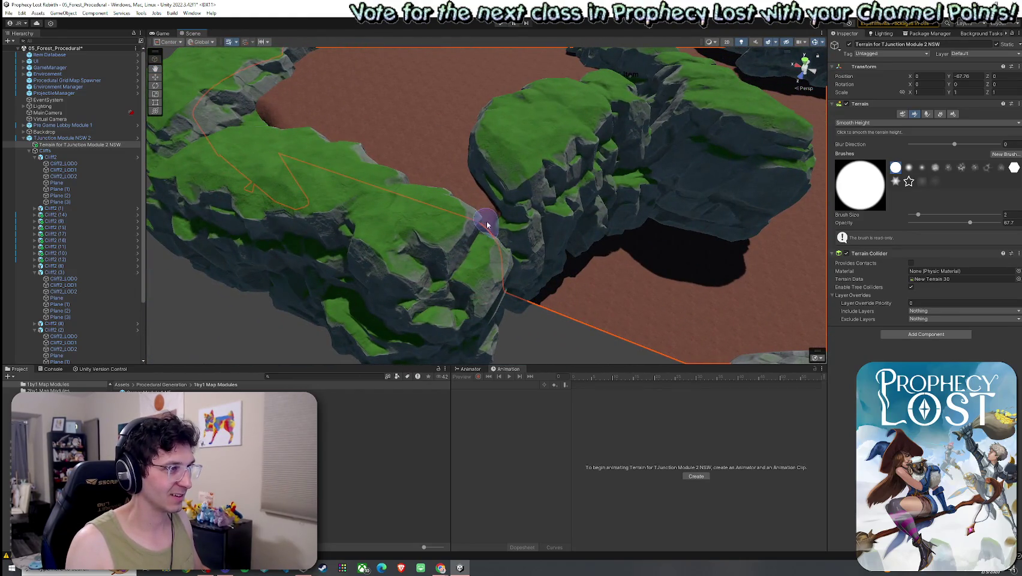
pyautogui.scroll(10, 486, 224)
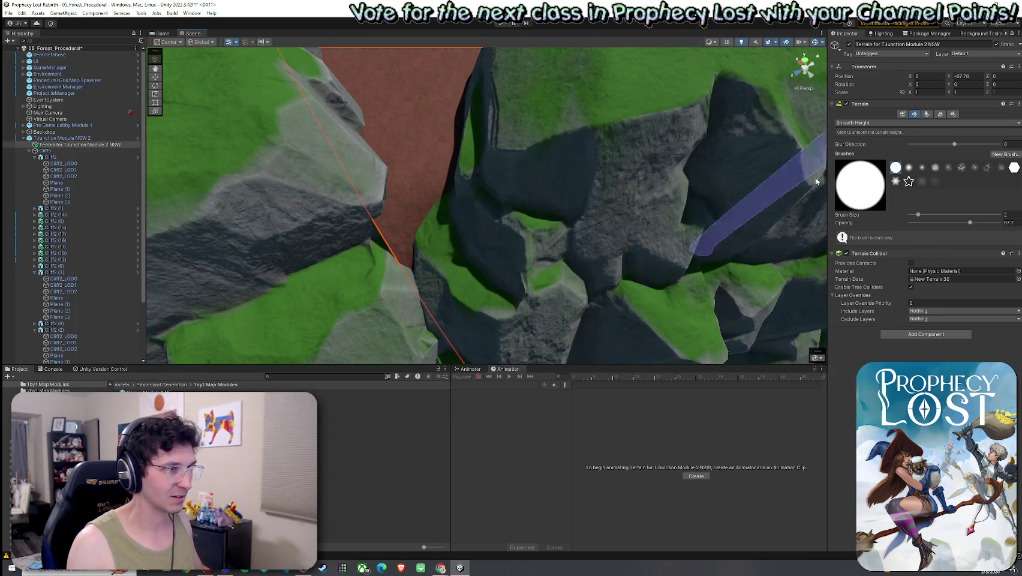
# Step: Switch to Raise or Lower Terrain, lower the brush opacity, and reselect the module's terrain
pyautogui.click(871, 122)
pyautogui.click(873, 159)
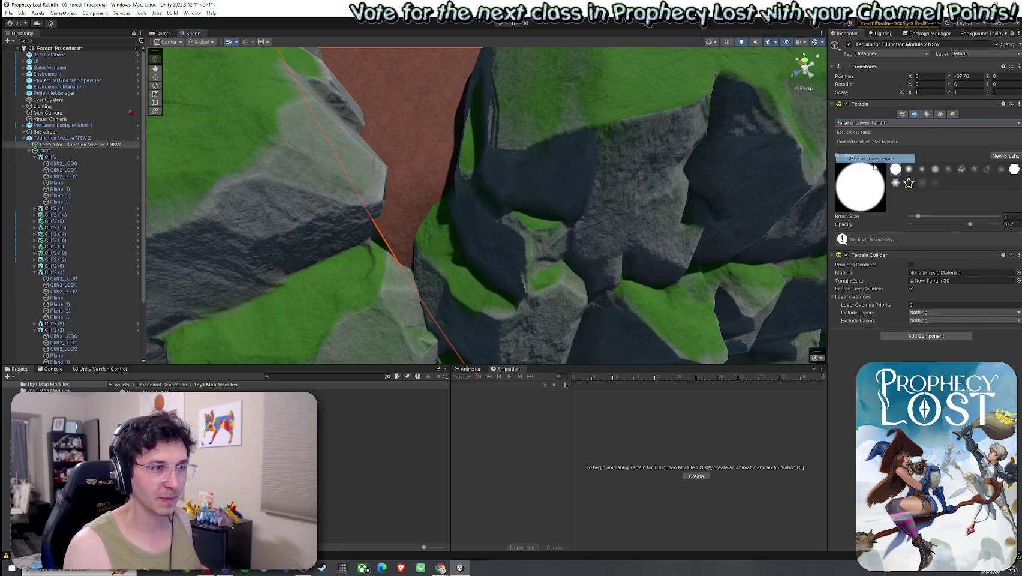
pyautogui.click(917, 225)
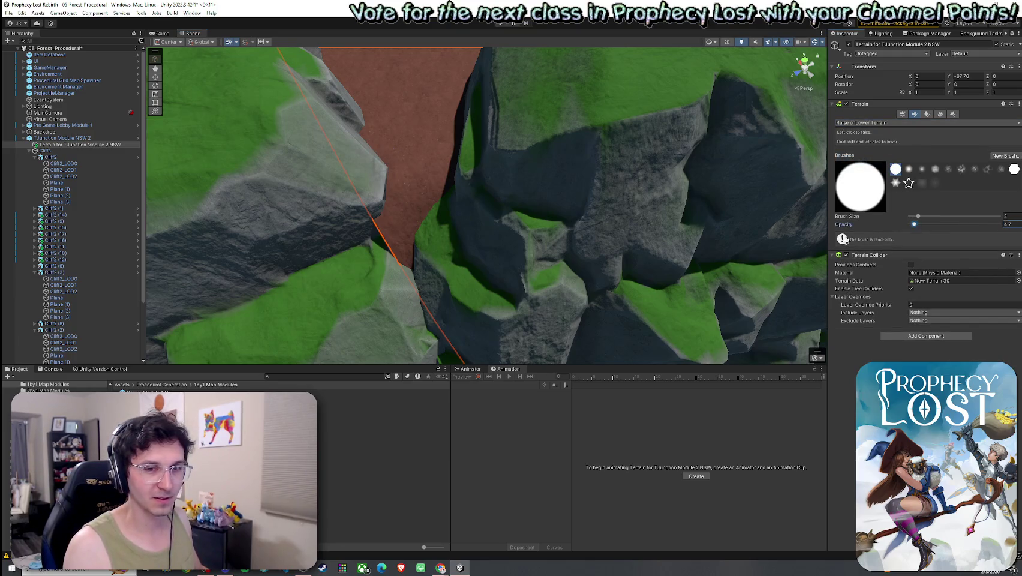
pyautogui.click(466, 214)
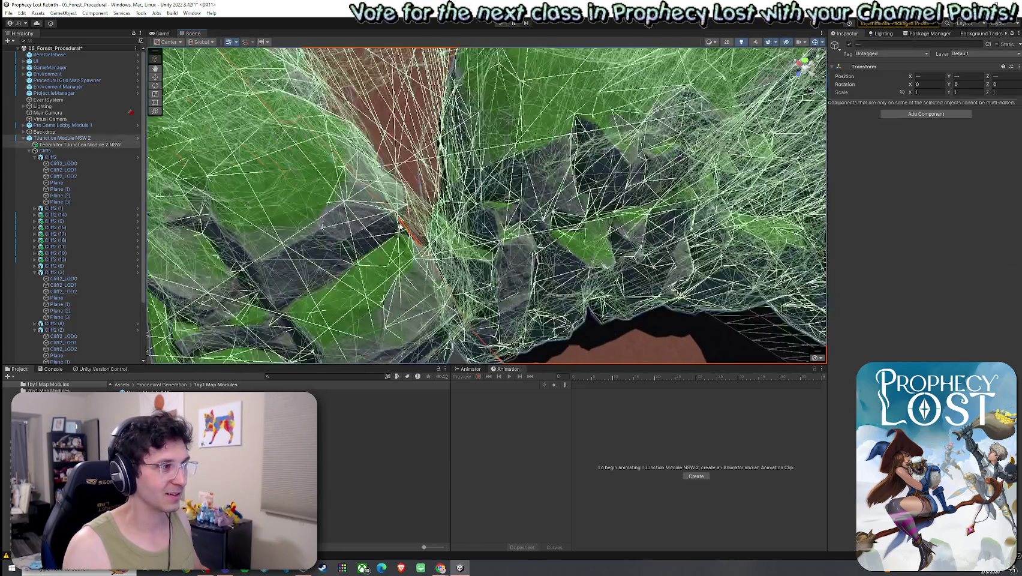
pyautogui.click(430, 220)
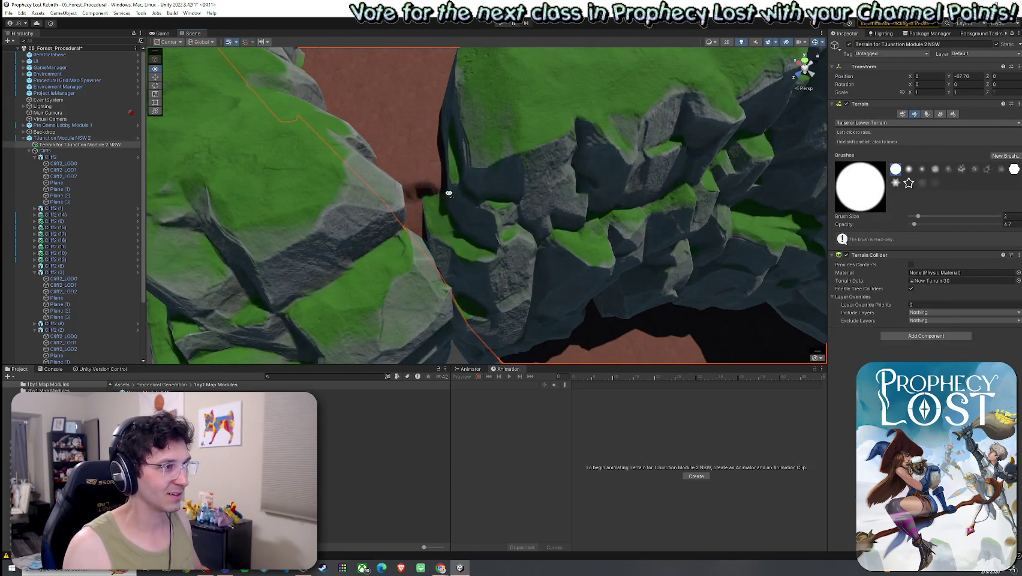
pyautogui.scroll(3, 431, 204)
pyautogui.scroll(-3, 404, 197)
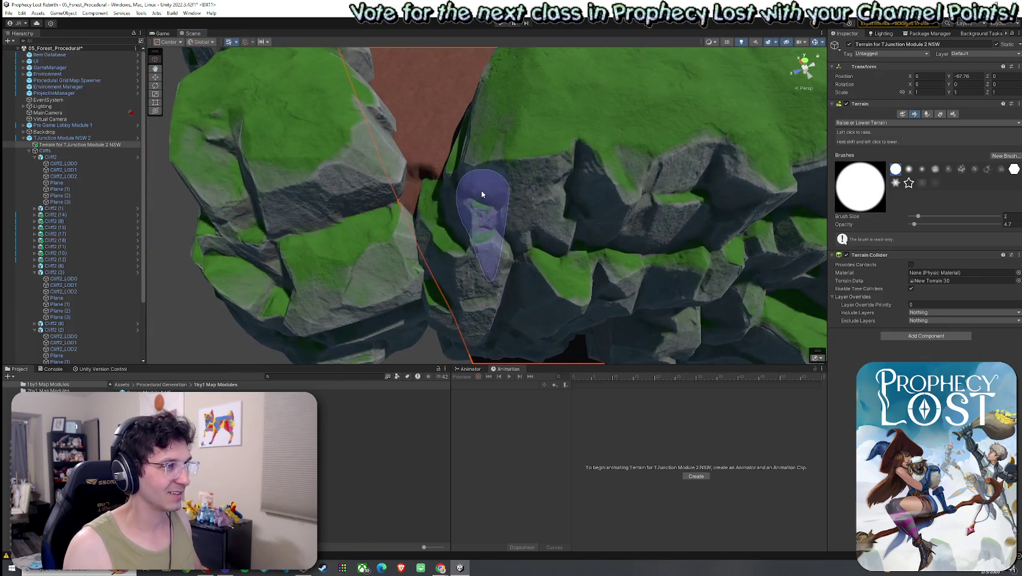
# Step: Look at the Paint Texture tool and its texture layers, then return to Raise or Lower Terrain
pyautogui.click(863, 123)
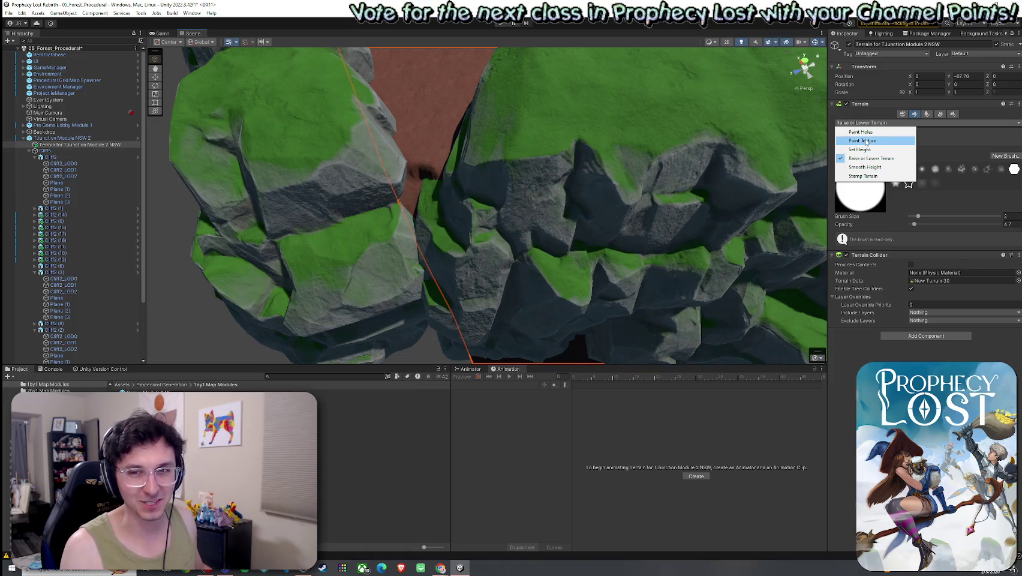
pyautogui.click(869, 142)
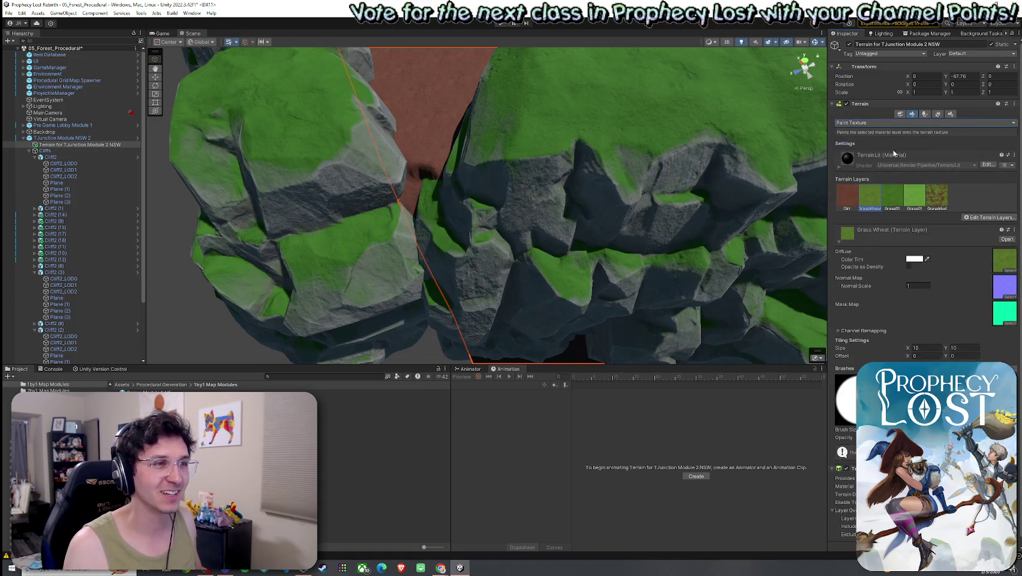
pyautogui.click(903, 114)
pyautogui.click(914, 115)
pyautogui.click(897, 122)
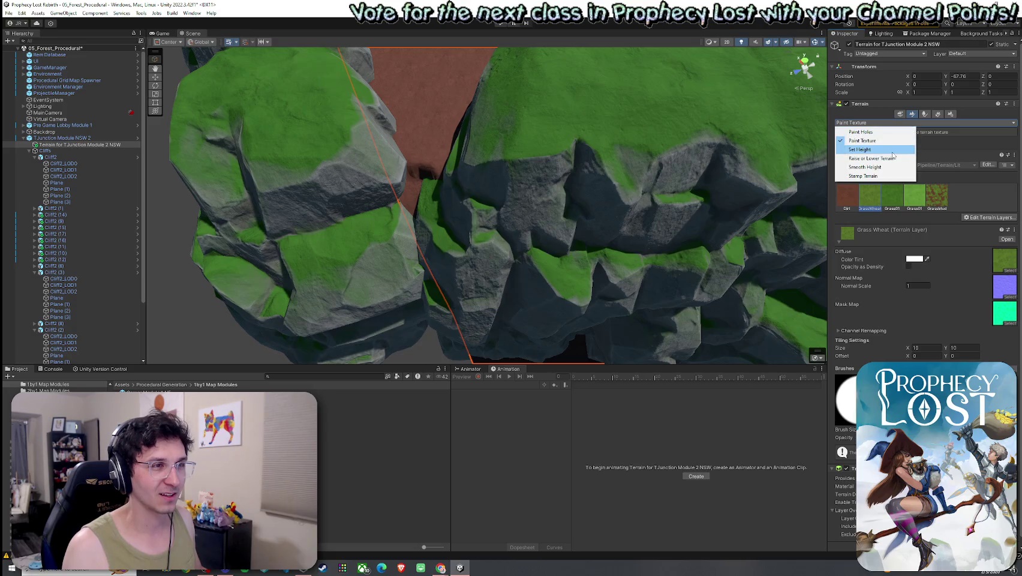
pyautogui.click(891, 157)
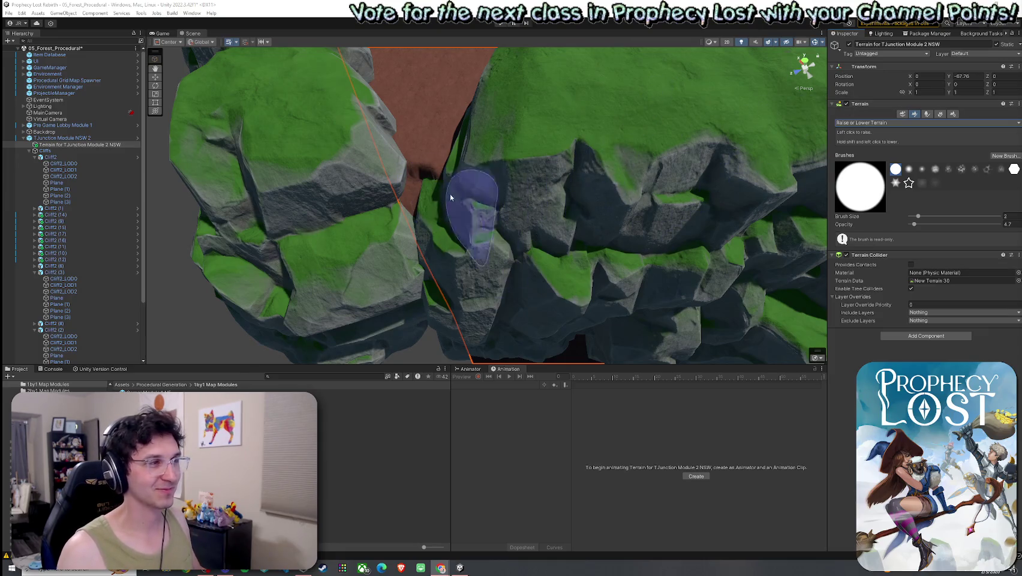
# Step: Smooth the built-up cliff gap with Smooth Height, then select Set Height at opacity 53.7
pyautogui.click(890, 122)
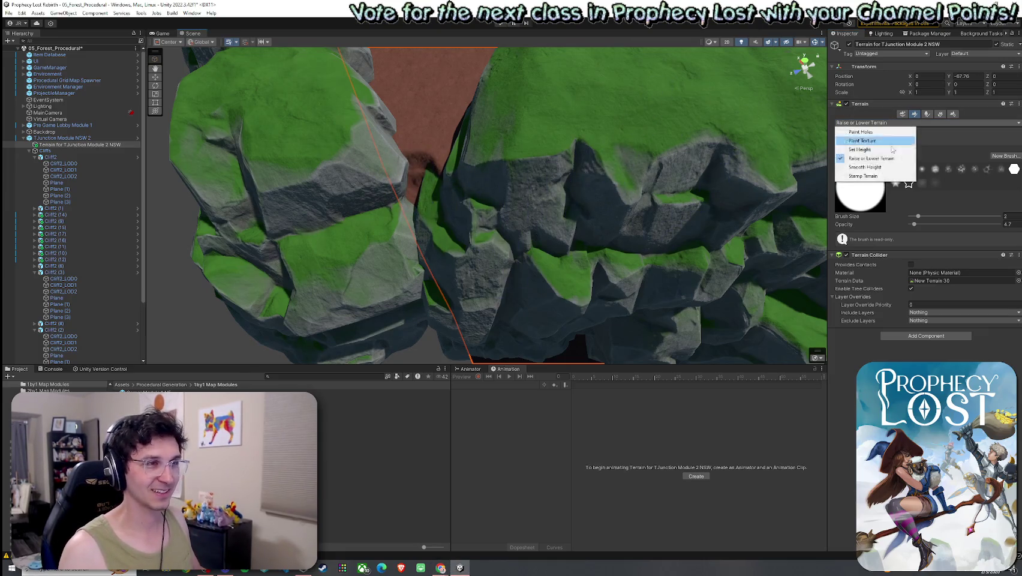
pyautogui.click(893, 167)
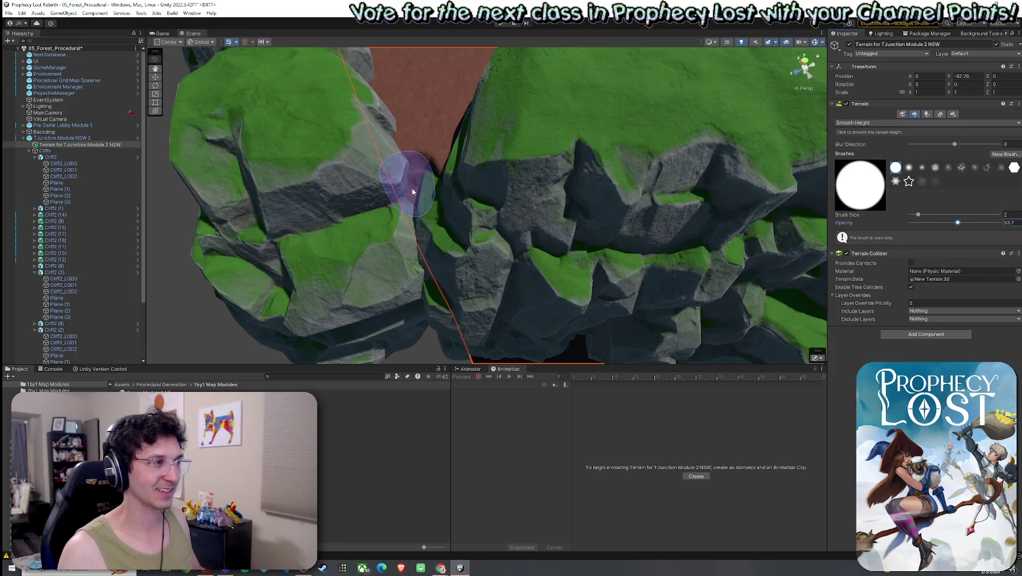
pyautogui.scroll(-10, 425, 228)
pyautogui.moveTo(491, 176); pyautogui.dragTo(676, 146)
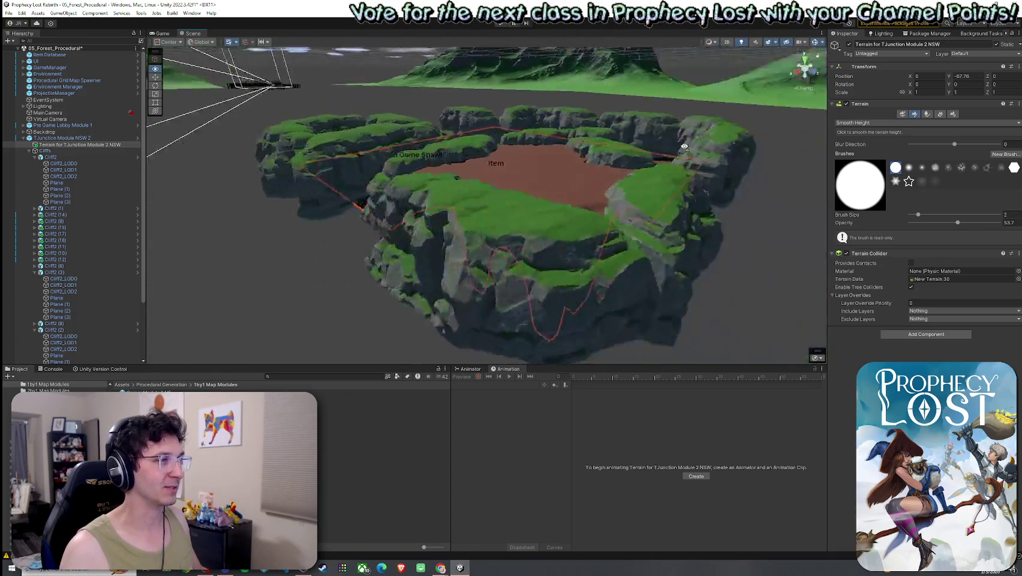
pyautogui.scroll(10, 707, 158)
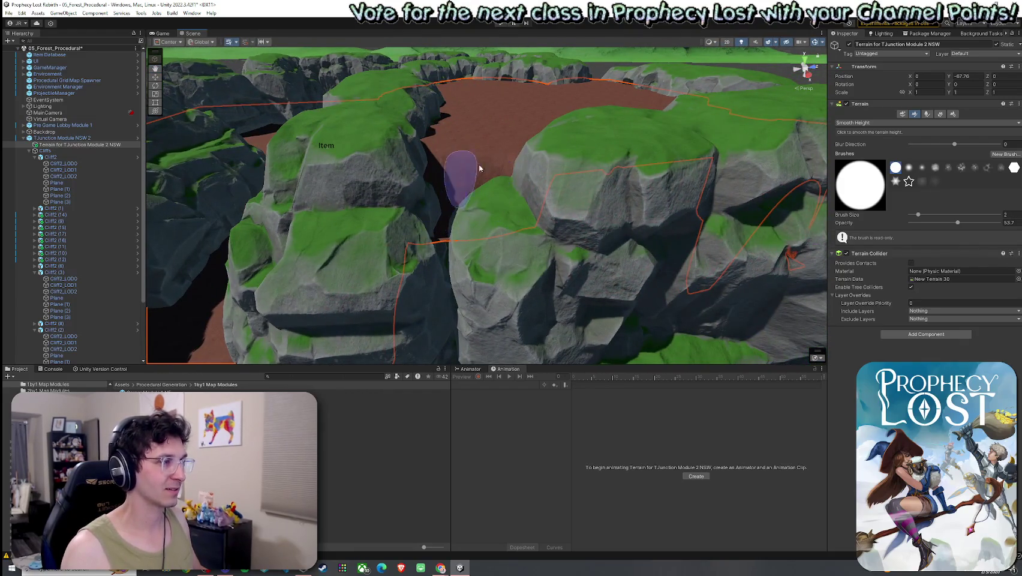
pyautogui.click(863, 122)
pyautogui.click(859, 149)
pyautogui.click(867, 122)
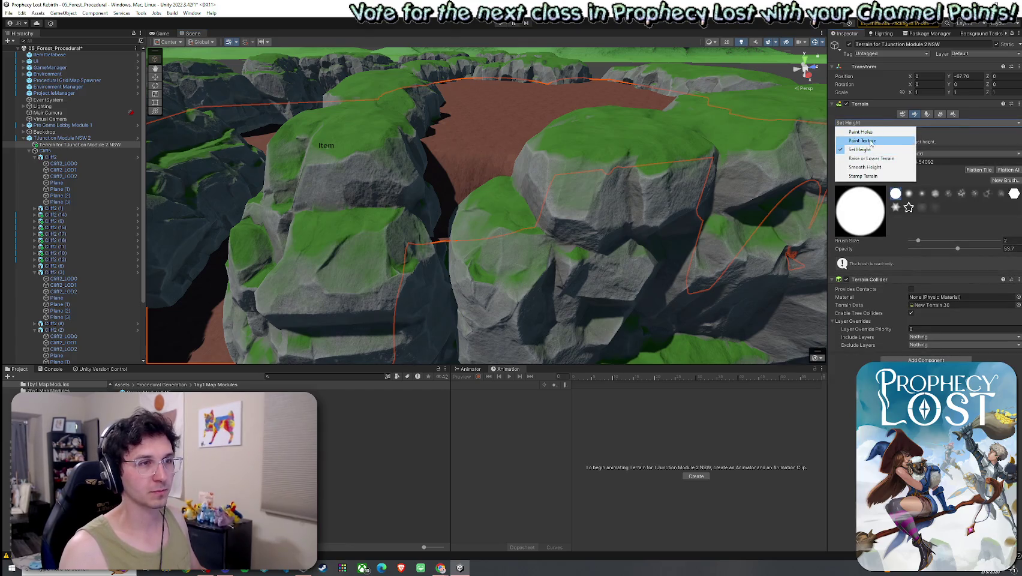
# Step: Flatten a strip across the dirt floor with Set Height, then enlarge the brush
pyautogui.click(870, 142)
pyautogui.moveTo(707, 180)
pyautogui.mouseDown()
pyautogui.moveTo(600, 130)
pyautogui.moveTo(557, 192)
pyautogui.mouseUp()
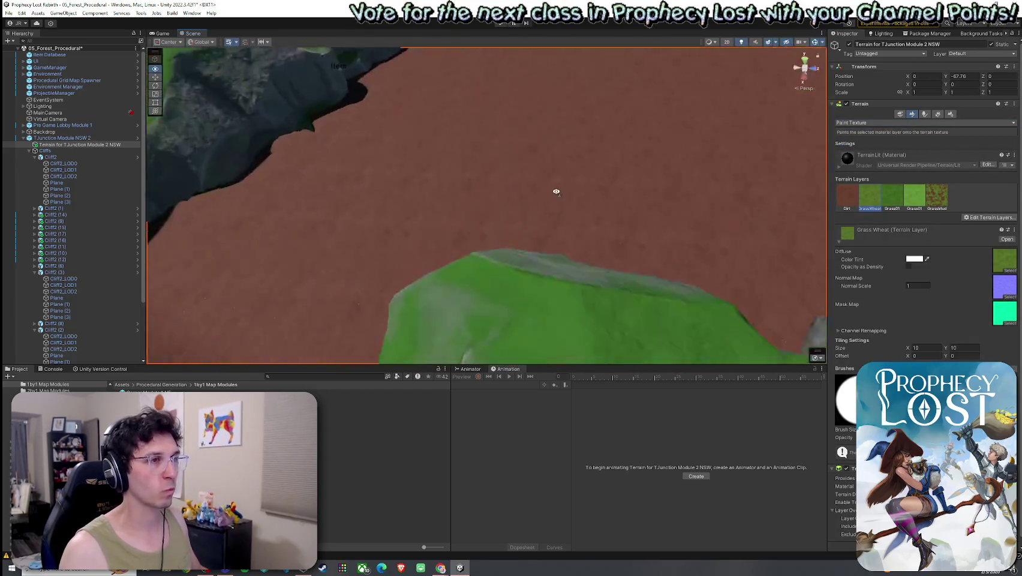
pyautogui.scroll(-3, 556, 192)
pyautogui.click(863, 122)
pyautogui.click(859, 149)
pyautogui.scroll(-5, 609, 165)
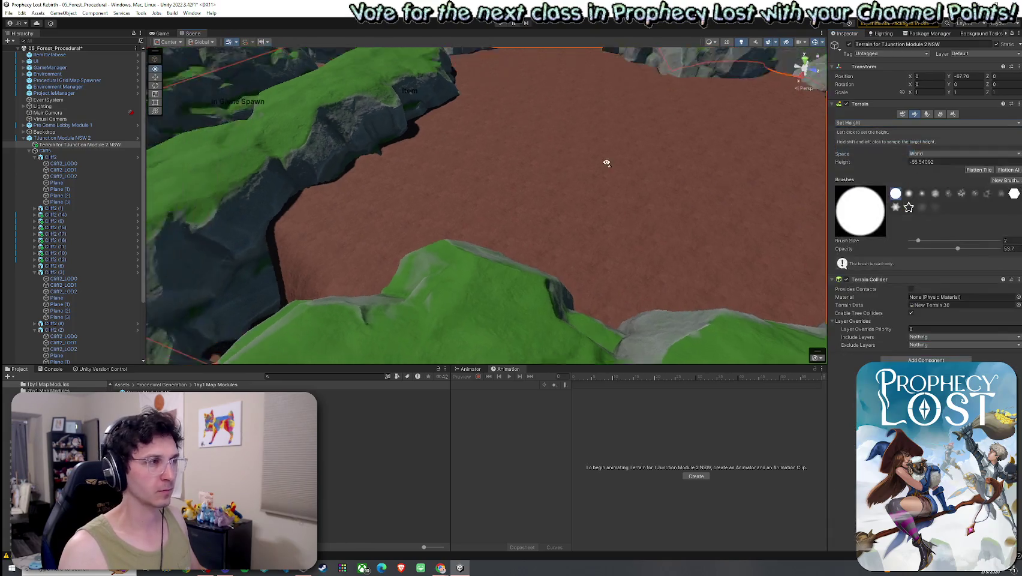
pyautogui.moveTo(377, 242); pyautogui.dragTo(473, 179)
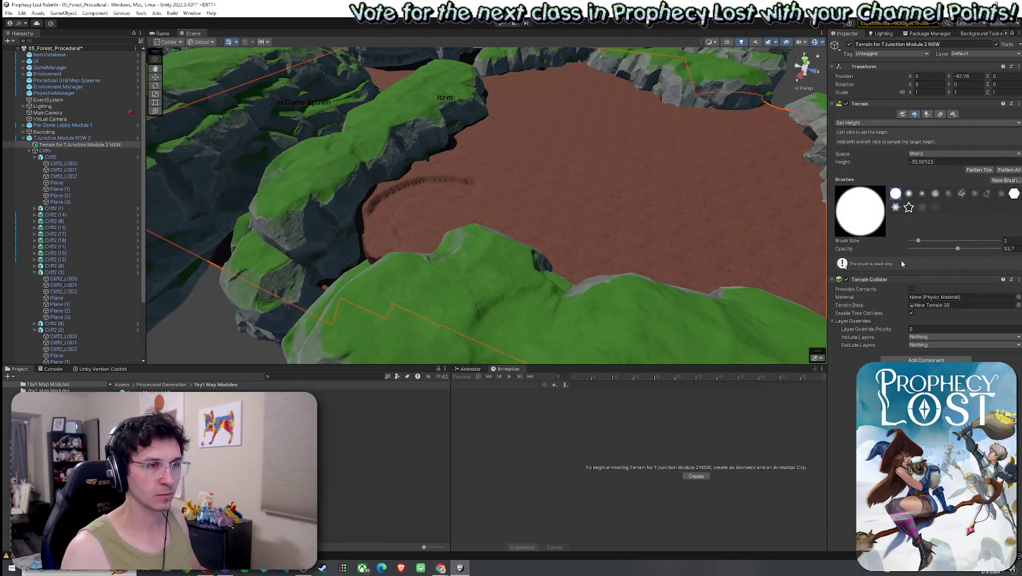
pyautogui.moveTo(936, 241); pyautogui.dragTo(937, 241)
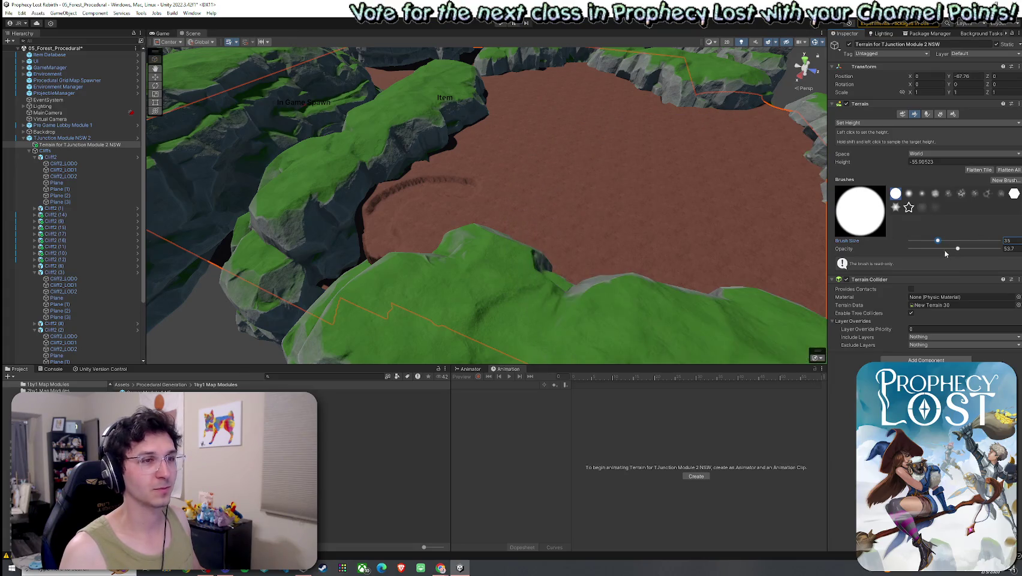
# Step: Flatten the left floor ridge, the dark mid-plateau stroke, and the plateau's right edge
pyautogui.moveTo(611, 227)
pyautogui.mouseDown()
pyautogui.moveTo(470, 206)
pyautogui.moveTo(401, 213)
pyautogui.moveTo(460, 172)
pyautogui.moveTo(494, 130)
pyautogui.mouseUp()
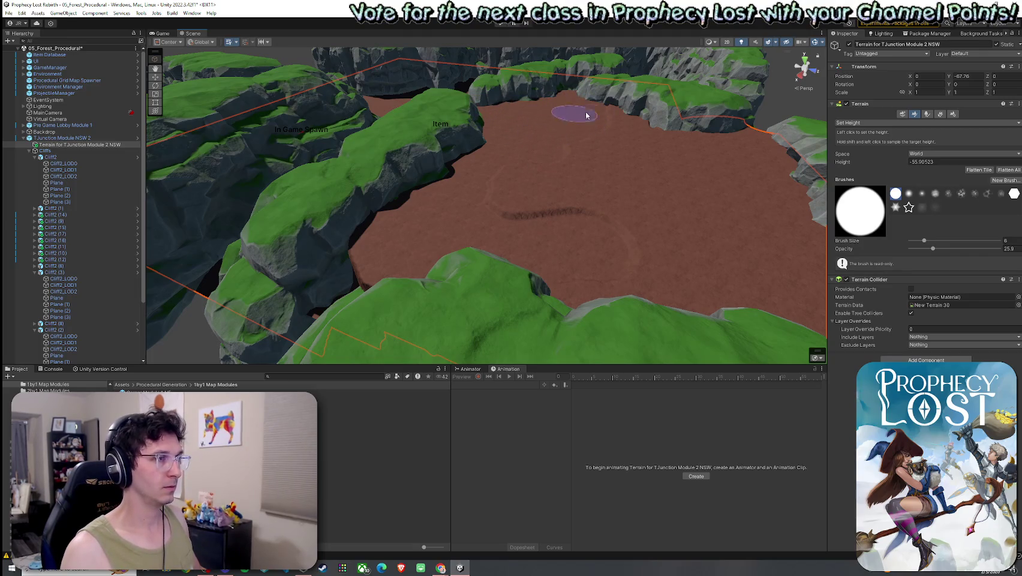
pyautogui.moveTo(646, 144); pyautogui.dragTo(517, 196)
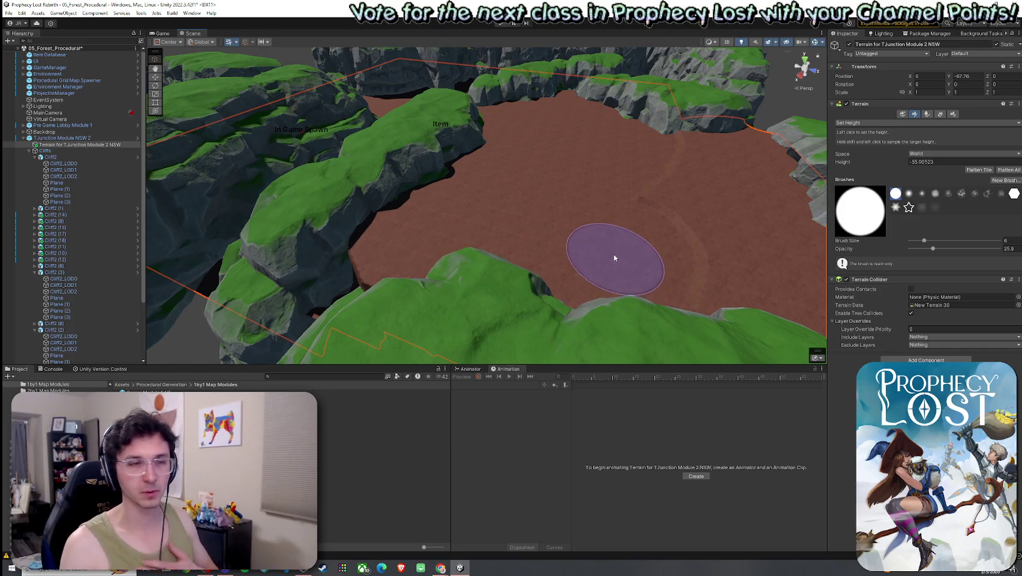
pyautogui.moveTo(662, 262); pyautogui.dragTo(651, 212)
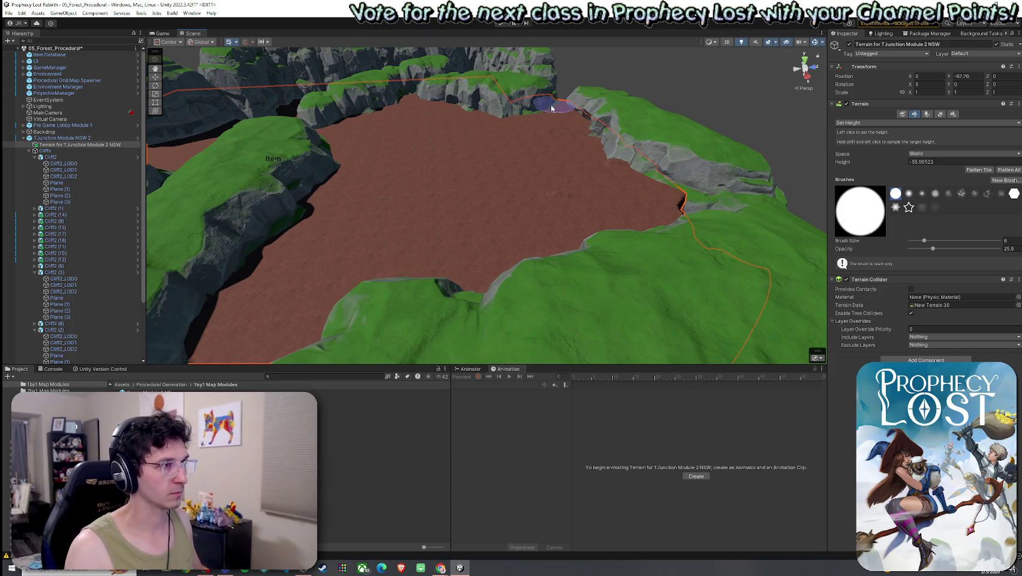
pyautogui.moveTo(554, 132)
pyautogui.mouseDown()
pyautogui.moveTo(650, 194)
pyautogui.moveTo(582, 217)
pyautogui.moveTo(517, 160)
pyautogui.moveTo(557, 119)
pyautogui.moveTo(563, 139)
pyautogui.moveTo(485, 188)
pyautogui.moveTo(597, 216)
pyautogui.moveTo(610, 239)
pyautogui.moveTo(597, 230)
pyautogui.moveTo(463, 251)
pyautogui.mouseUp()
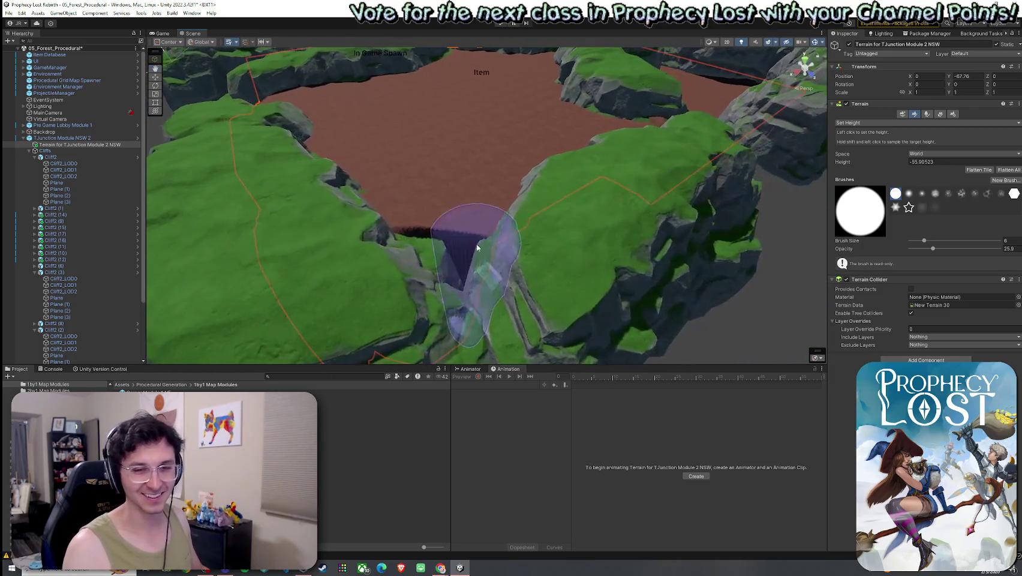
pyautogui.click(891, 124)
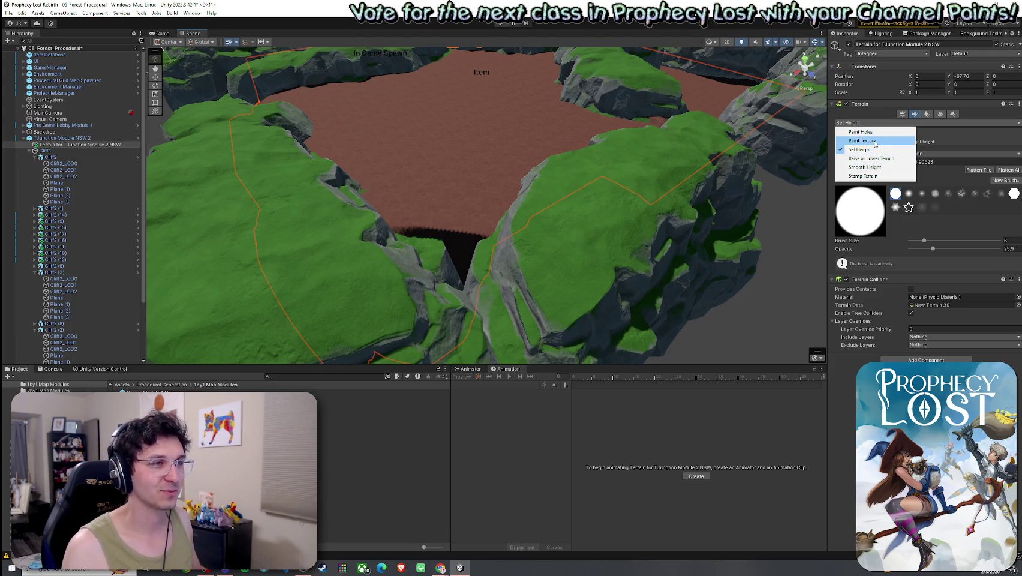
pyautogui.click(882, 159)
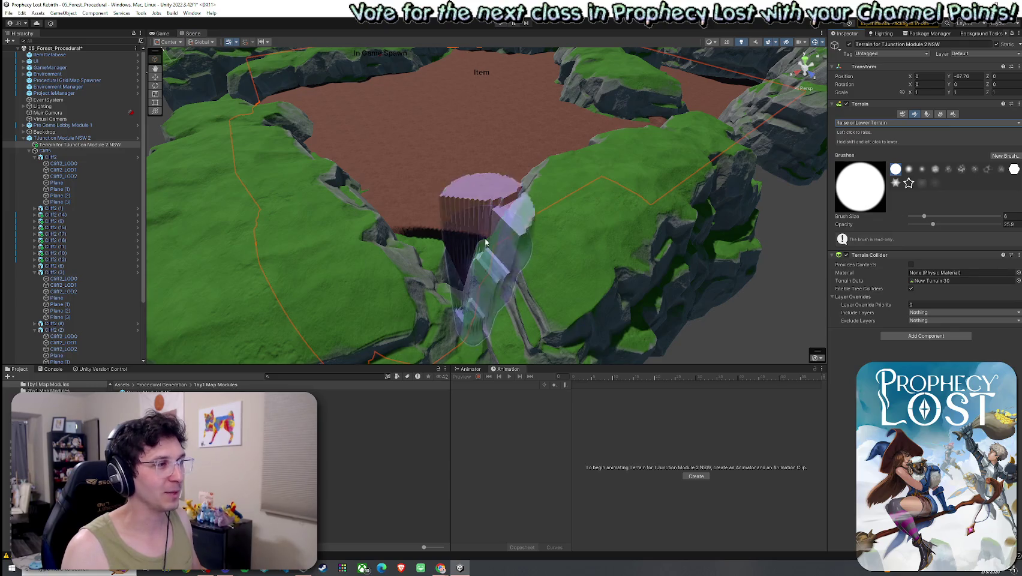
# Step: Switch to Smooth Height and smooth the jagged edge around the pit
pyautogui.click(892, 125)
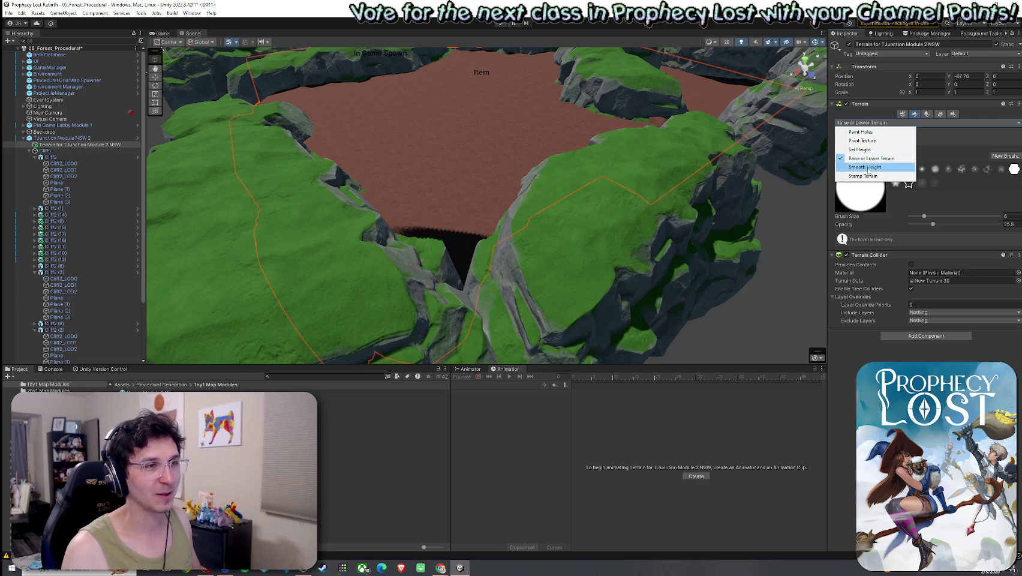
pyautogui.click(868, 167)
pyautogui.click(856, 124)
pyautogui.click(863, 107)
pyautogui.click(859, 105)
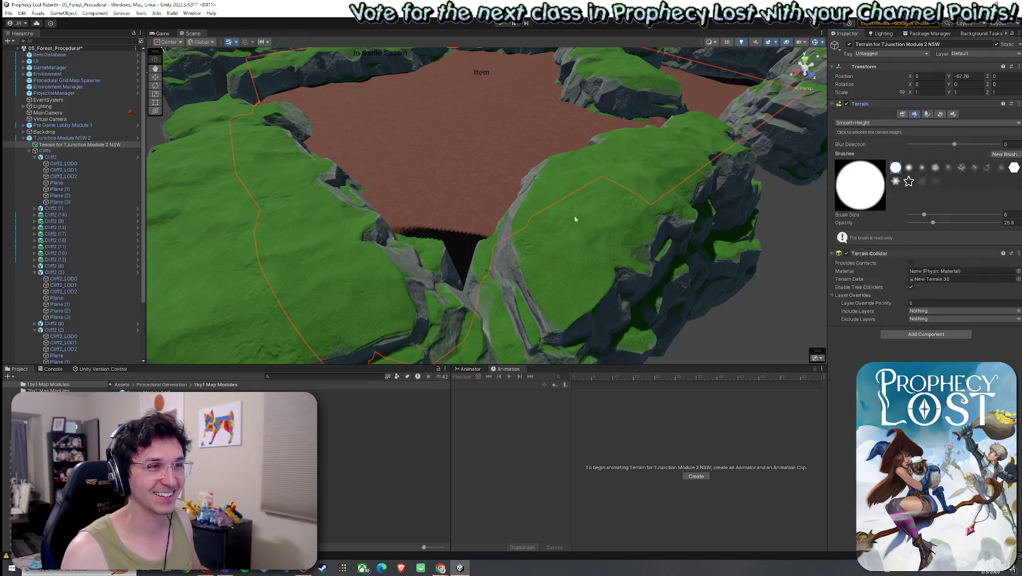
pyautogui.moveTo(486, 202)
pyautogui.mouseDown()
pyautogui.moveTo(395, 226)
pyautogui.moveTo(465, 237)
pyautogui.moveTo(377, 226)
pyautogui.moveTo(470, 235)
pyautogui.moveTo(458, 219)
pyautogui.moveTo(403, 228)
pyautogui.moveTo(384, 200)
pyautogui.mouseUp()
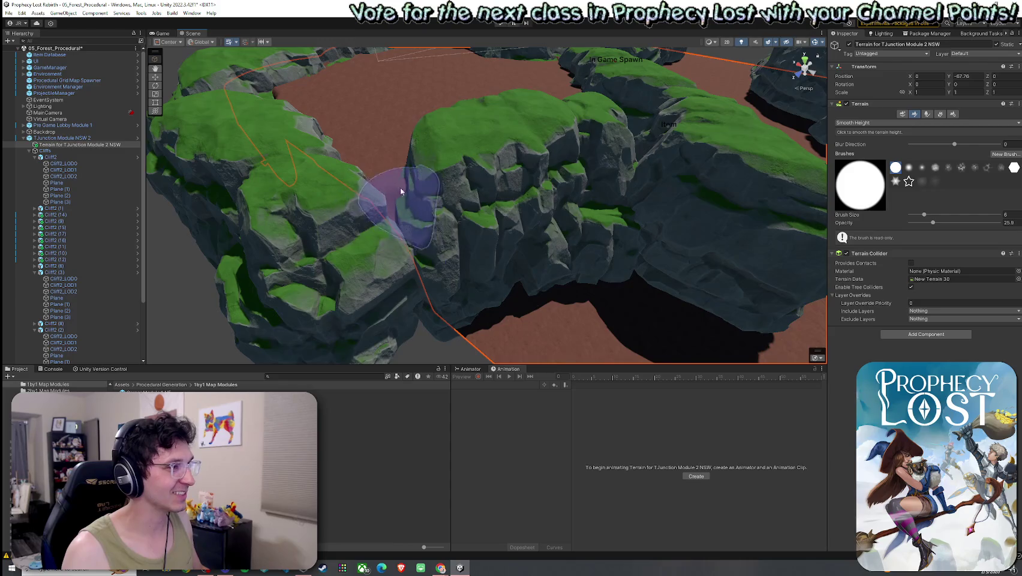
# Step: Smooth the green cliff edge and the gaps between the rock cliffs
pyautogui.scroll(5, 387, 200)
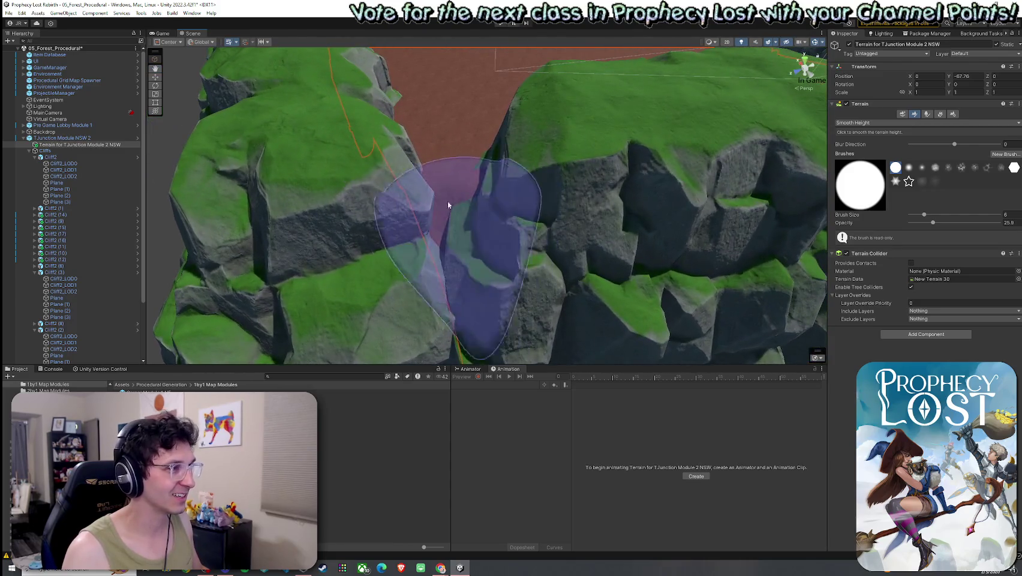
pyautogui.moveTo(447, 205)
pyautogui.mouseDown()
pyautogui.moveTo(429, 167)
pyautogui.moveTo(440, 180)
pyautogui.moveTo(520, 198)
pyautogui.moveTo(465, 149)
pyautogui.moveTo(364, 156)
pyautogui.mouseUp()
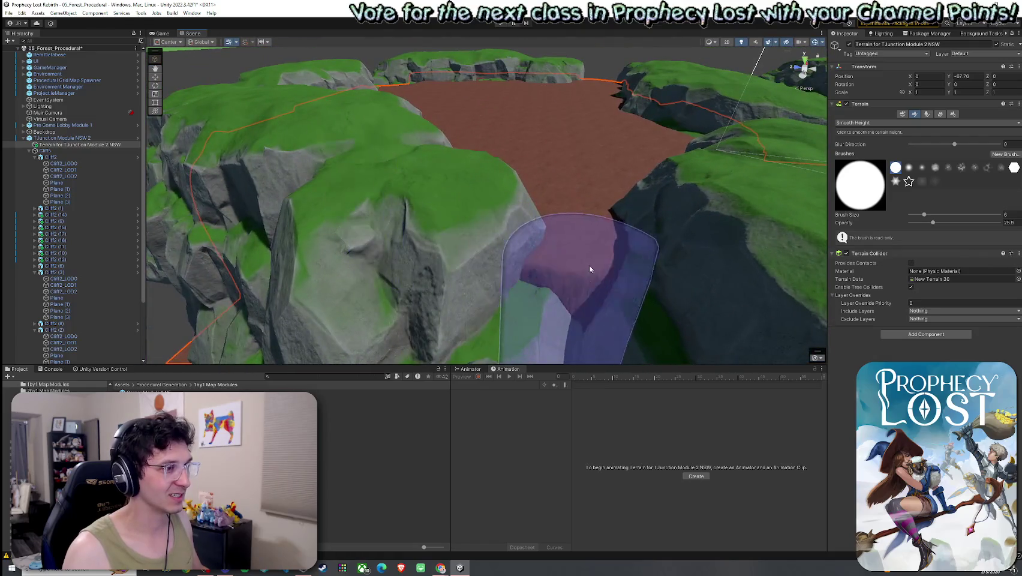
pyautogui.moveTo(434, 217)
pyautogui.mouseDown()
pyautogui.moveTo(477, 198)
pyautogui.moveTo(579, 219)
pyautogui.moveTo(523, 221)
pyautogui.mouseUp()
pyautogui.moveTo(587, 215)
pyautogui.mouseDown()
pyautogui.moveTo(566, 244)
pyautogui.moveTo(559, 222)
pyautogui.moveTo(480, 207)
pyautogui.moveTo(312, 187)
pyautogui.moveTo(315, 212)
pyautogui.moveTo(354, 212)
pyautogui.moveTo(283, 169)
pyautogui.mouseUp()
pyautogui.moveTo(432, 181)
pyautogui.mouseDown()
pyautogui.moveTo(405, 178)
pyautogui.moveTo(388, 194)
pyautogui.moveTo(497, 198)
pyautogui.mouseUp()
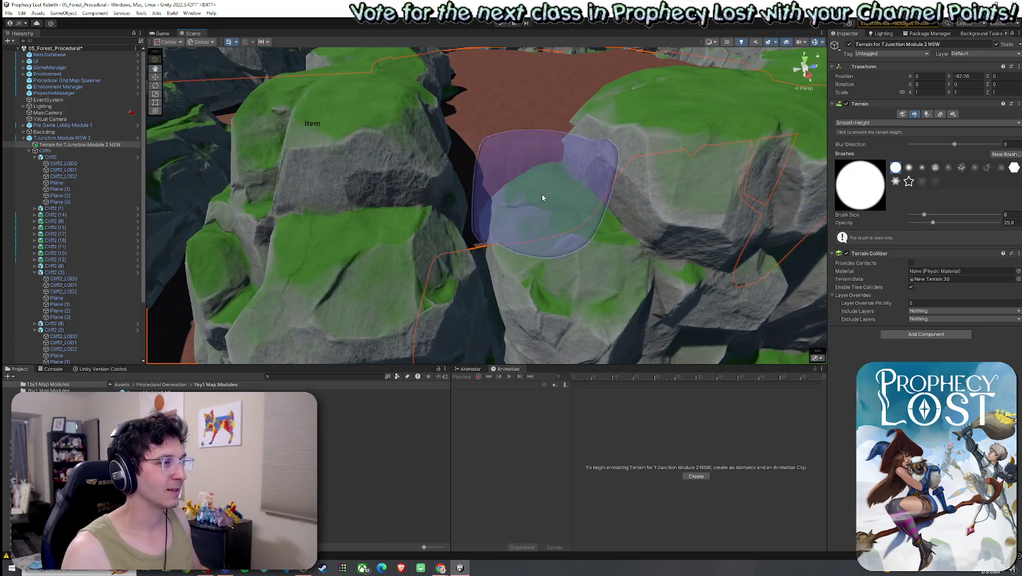
pyautogui.scroll(-5, 559, 204)
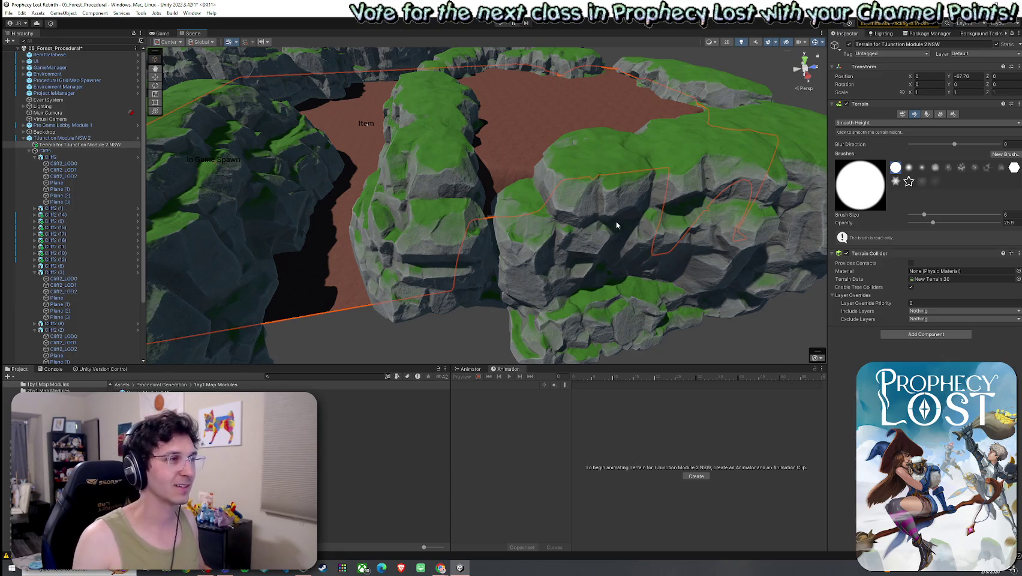
pyautogui.click(883, 123)
# Step: Paint Grass Wheat patches over the central dirt floor with Paint Texture
pyautogui.click(878, 145)
pyautogui.moveTo(550, 143)
pyautogui.mouseDown()
pyautogui.moveTo(546, 108)
pyautogui.moveTo(566, 150)
pyautogui.moveTo(533, 151)
pyautogui.mouseUp()
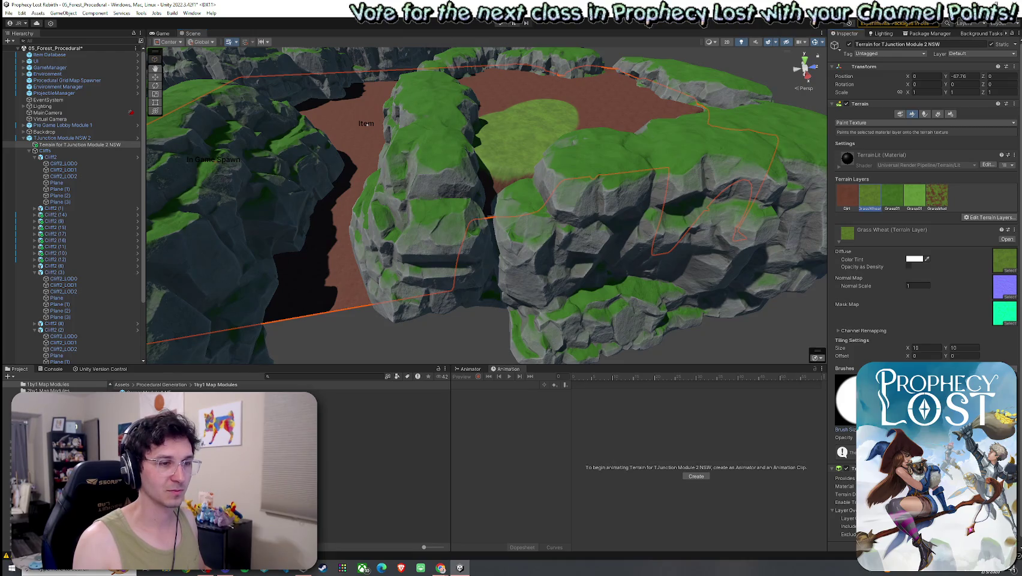
pyautogui.moveTo(536, 107)
pyautogui.mouseDown()
pyautogui.moveTo(406, 178)
pyautogui.moveTo(454, 159)
pyautogui.mouseUp()
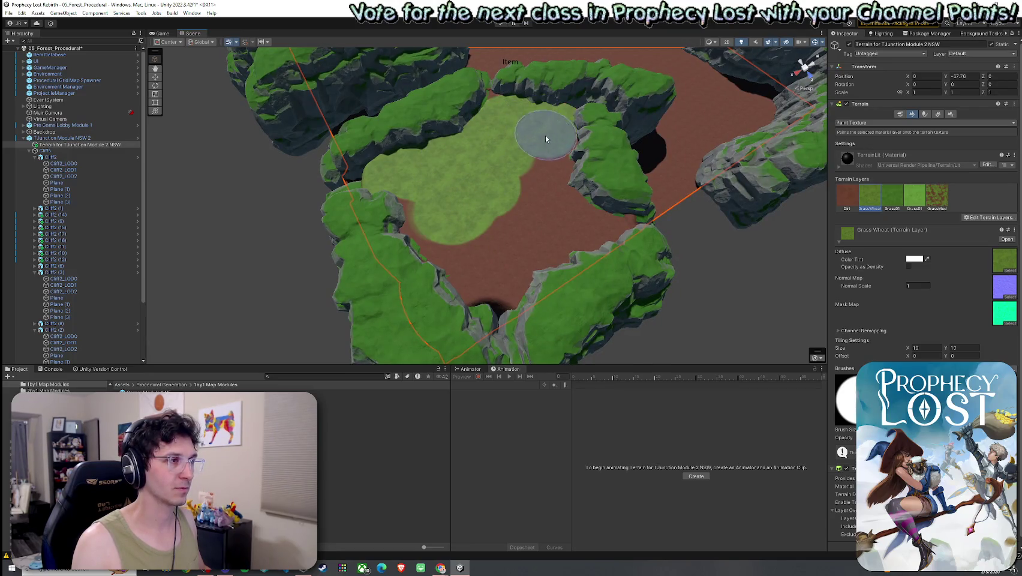
pyautogui.moveTo(596, 226); pyautogui.dragTo(435, 228)
pyautogui.moveTo(512, 276)
pyautogui.mouseDown()
pyautogui.moveTo(520, 299)
pyautogui.moveTo(579, 303)
pyautogui.moveTo(677, 284)
pyautogui.moveTo(518, 216)
pyautogui.moveTo(522, 182)
pyautogui.mouseUp()
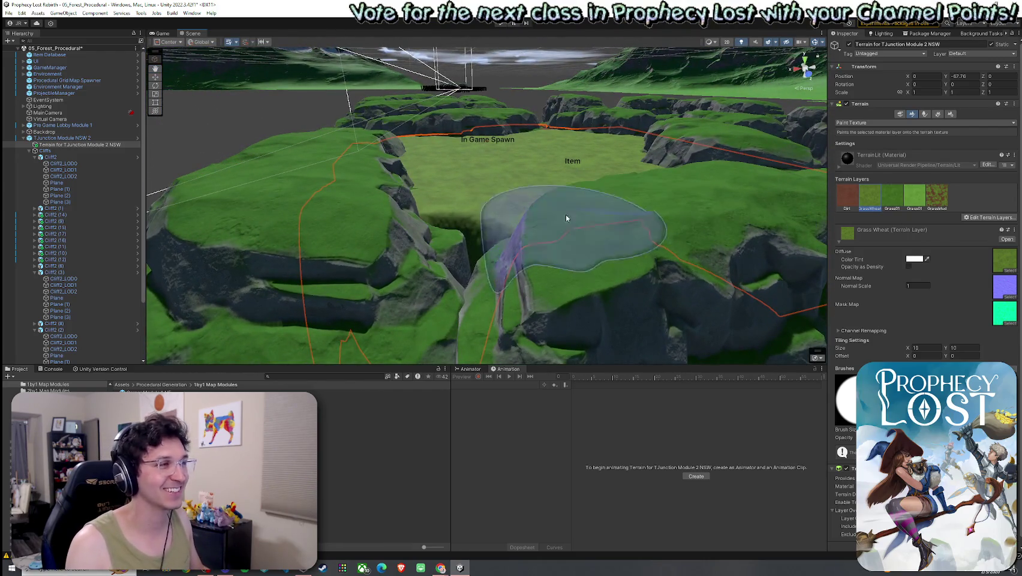
# Step: Paint Grass Wheat over the dark terrain patch by the cliff and ravine edge
pyautogui.click(847, 198)
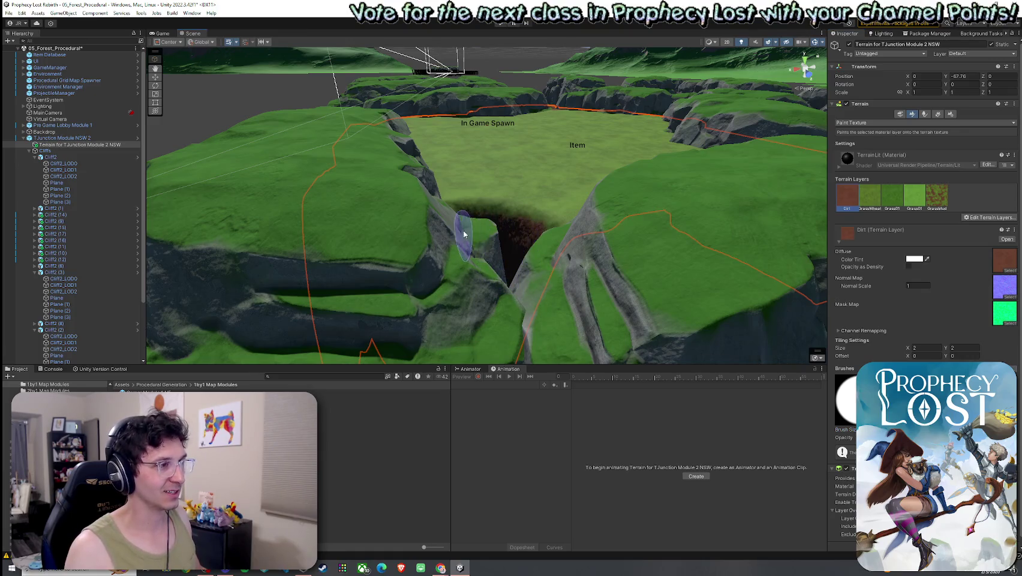
pyautogui.moveTo(552, 266)
pyautogui.mouseDown()
pyautogui.moveTo(483, 267)
pyautogui.moveTo(518, 293)
pyautogui.moveTo(650, 307)
pyautogui.moveTo(531, 282)
pyautogui.moveTo(479, 289)
pyautogui.moveTo(393, 328)
pyautogui.moveTo(412, 292)
pyautogui.moveTo(372, 287)
pyautogui.moveTo(324, 260)
pyautogui.moveTo(349, 262)
pyautogui.moveTo(401, 298)
pyautogui.moveTo(338, 311)
pyautogui.mouseUp()
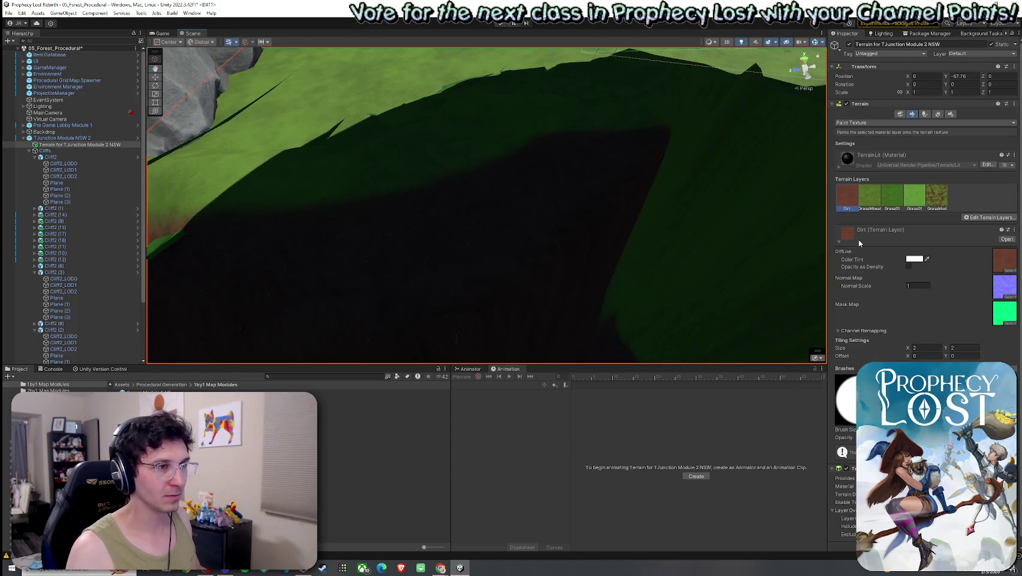
pyautogui.click(869, 196)
pyautogui.moveTo(544, 182)
pyautogui.mouseDown()
pyautogui.moveTo(599, 199)
pyautogui.moveTo(556, 235)
pyautogui.moveTo(417, 226)
pyautogui.moveTo(305, 180)
pyautogui.mouseUp()
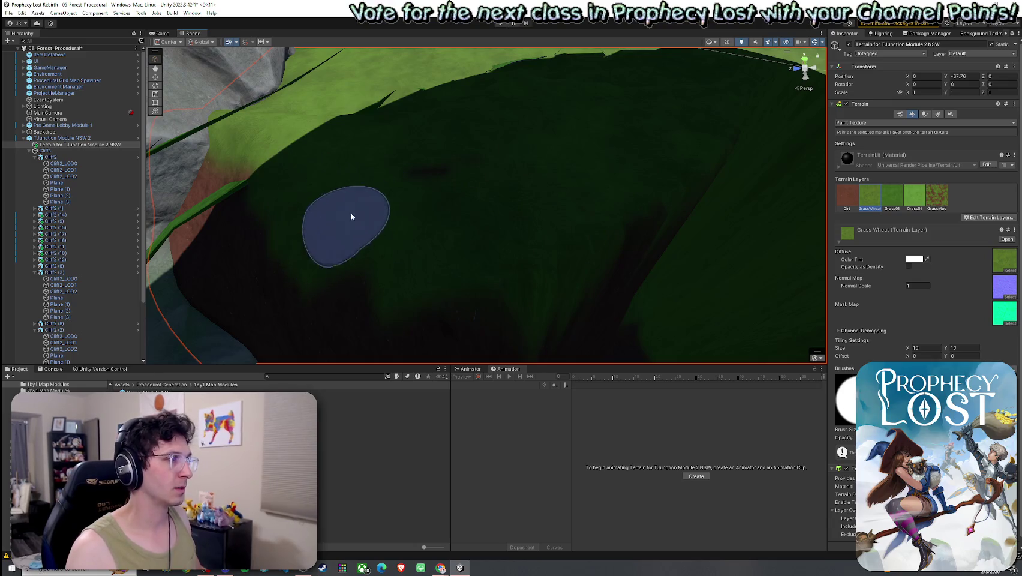
pyautogui.moveTo(394, 259)
pyautogui.mouseDown()
pyautogui.moveTo(378, 261)
pyautogui.moveTo(491, 235)
pyautogui.moveTo(483, 193)
pyautogui.moveTo(386, 183)
pyautogui.moveTo(323, 132)
pyautogui.moveTo(267, 230)
pyautogui.moveTo(336, 176)
pyautogui.moveTo(526, 177)
pyautogui.moveTo(454, 167)
pyautogui.moveTo(449, 178)
pyautogui.moveTo(378, 191)
pyautogui.moveTo(498, 180)
pyautogui.moveTo(426, 200)
pyautogui.moveTo(354, 132)
pyautogui.mouseUp()
pyautogui.moveTo(446, 216)
pyautogui.mouseDown()
pyautogui.moveTo(490, 164)
pyautogui.moveTo(412, 166)
pyautogui.mouseUp()
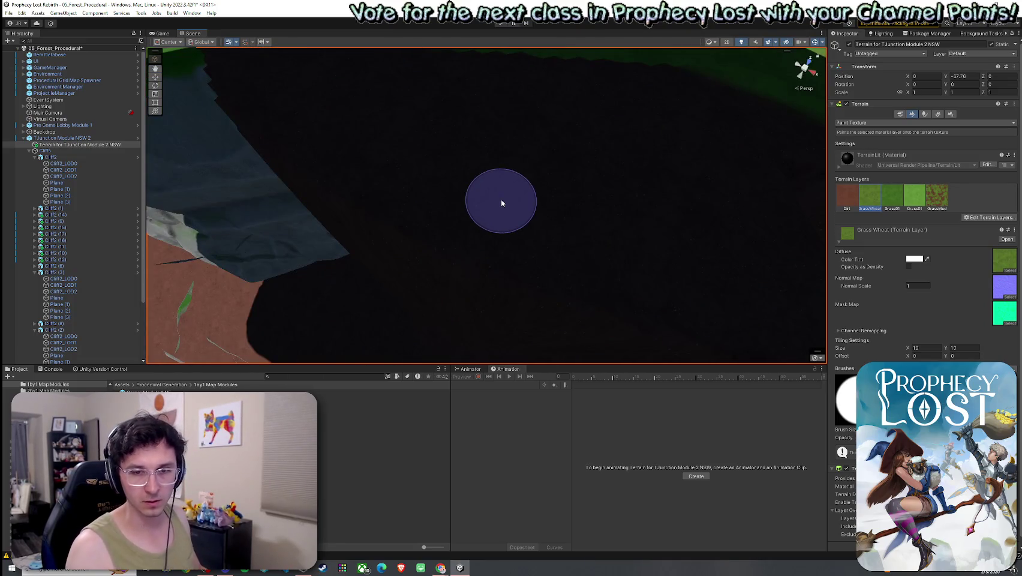